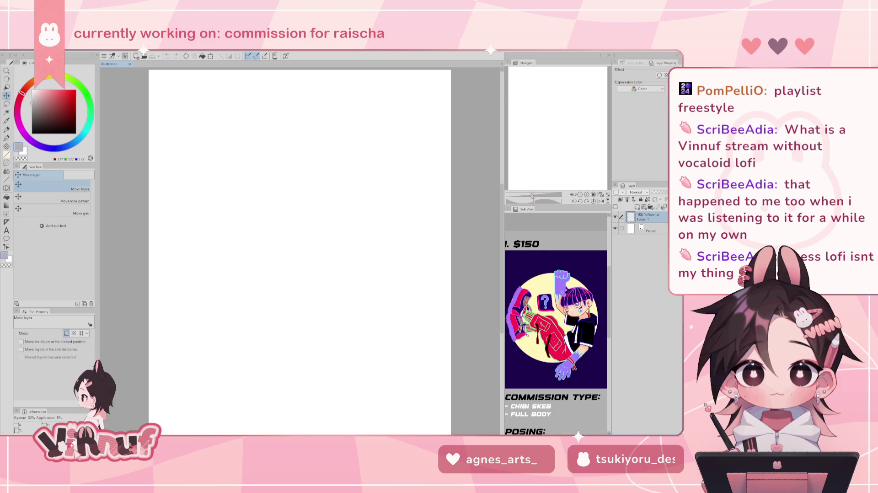
Fit the blank page to the window via the Navigator and switch to the Pen tool
left_click_drag(532, 195, 533, 195)
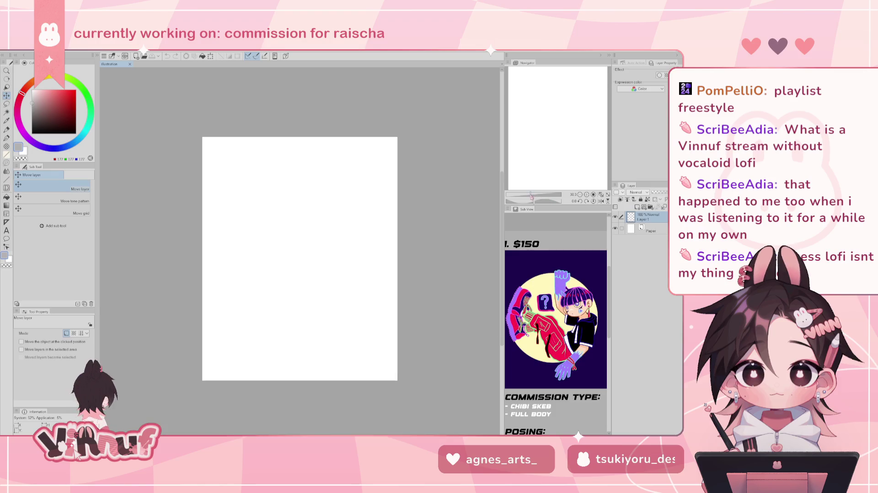
left_click(600, 194)
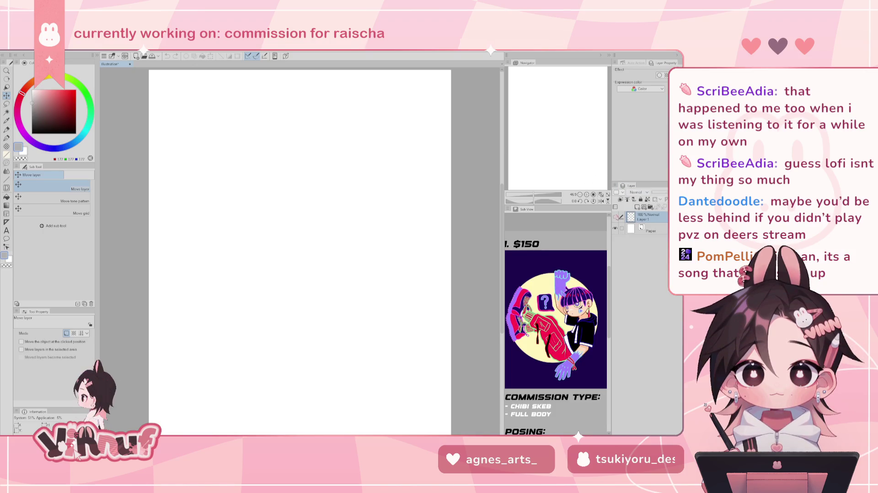
key("p")
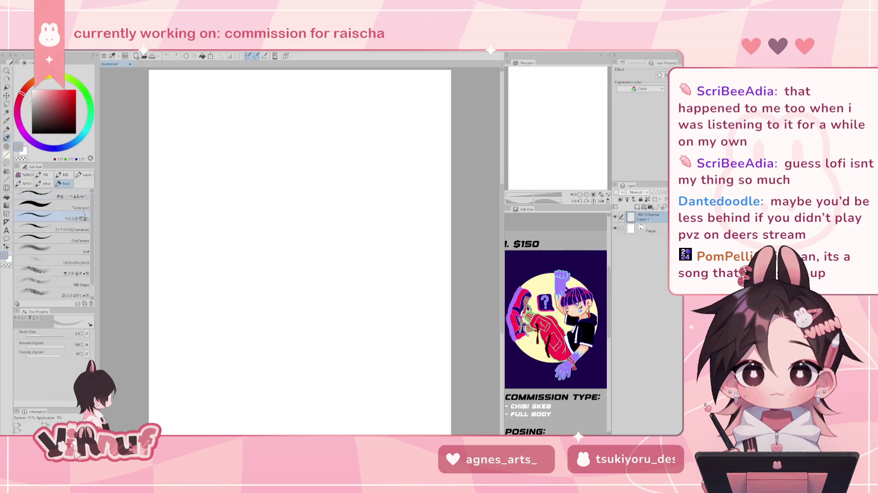
Choose the soft thick-paint brush in black and scroll the reference to the posing notes
left_click(50, 216)
left_click(32, 133)
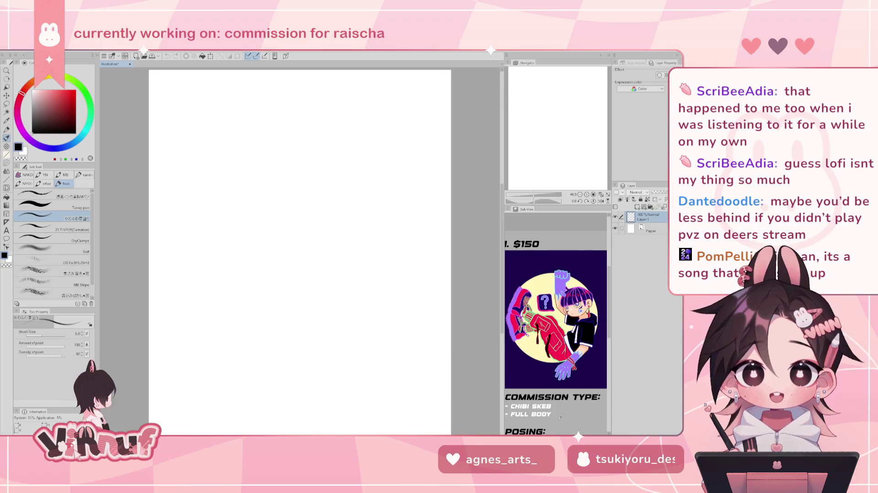
scroll(609, 335, "down", 1)
left_click_drag(610, 335, 611, 344)
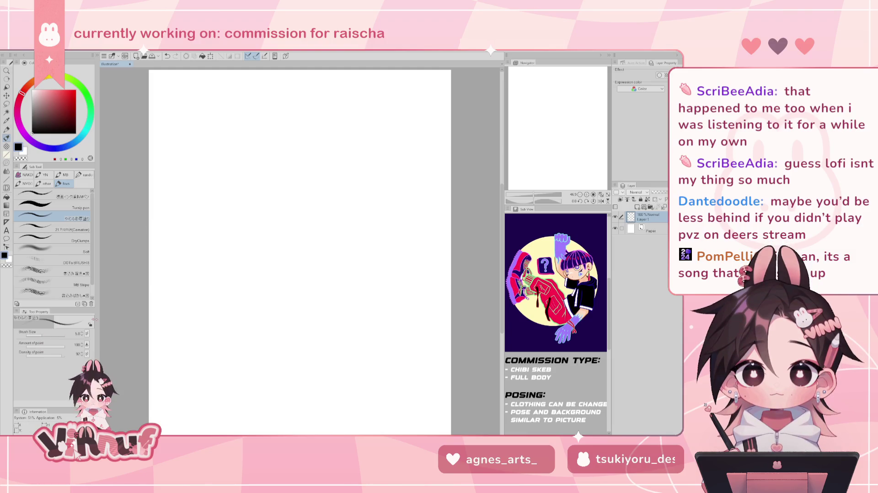
Set Brush Size to 10, testing and undoing trial strokes on the page
left_click_drag(313, 190, 303, 231)
left_click_drag(328, 175, 304, 240)
left_click_drag(316, 190, 305, 256)
key("Delete")
left_click(82, 332)
left_click(82, 333)
left_click_drag(295, 172, 260, 254)
key("ctrl+z")
left_click_drag(267, 189, 259, 277)
key("ctrl+z")
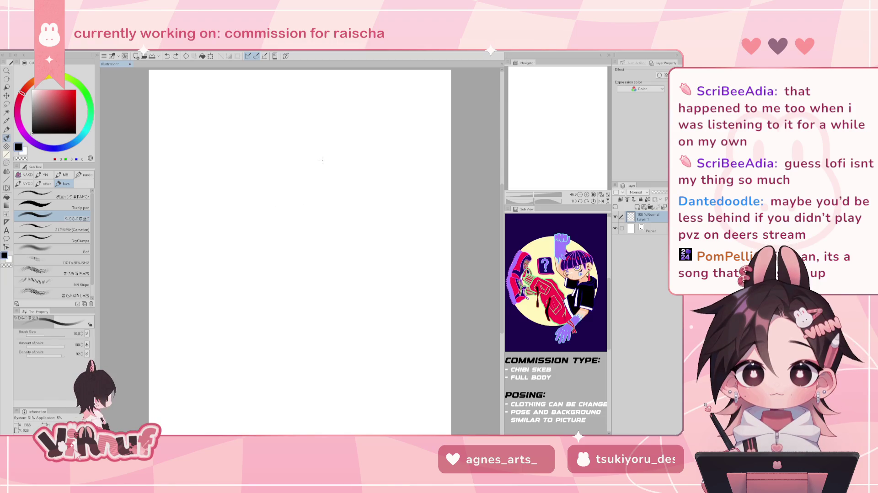
Sketch the round head circle in the upper middle, redrawing until it looks right
left_click_drag(287, 193, 316, 270)
key("ctrl+z")
key("ctrl+z")
mouse_move(285, 187)
left_mouse_down()
mouse_move(297, 253)
mouse_move(336, 257)
left_mouse_up()
key("ctrl+z")
key("ctrl+z")
mouse_move(316, 178)
left_mouse_down()
mouse_move(365, 257)
mouse_move(366, 174)
left_mouse_up()
key("ctrl+z")
key("ctrl+z")
key("ctrl+z")
key("ctrl+z")
left_click_drag(292, 256, 370, 238)
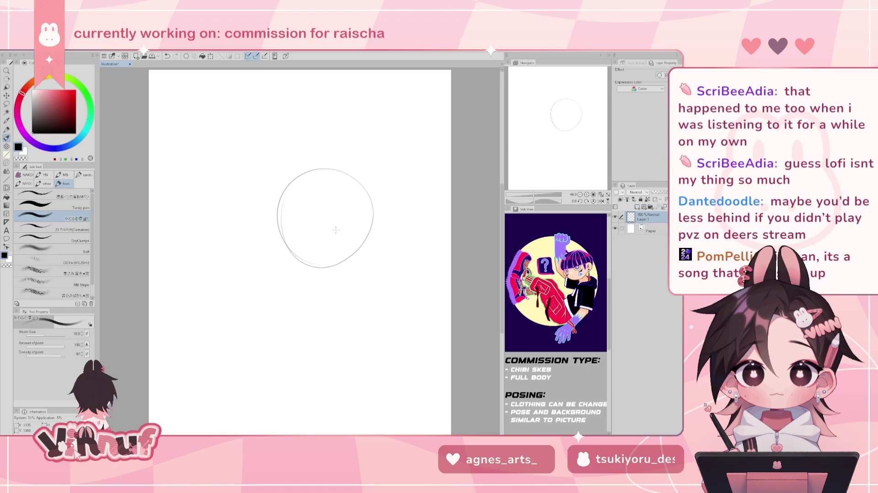
Try curves inside and below the head, then undo them all
left_click_drag(285, 246, 347, 242)
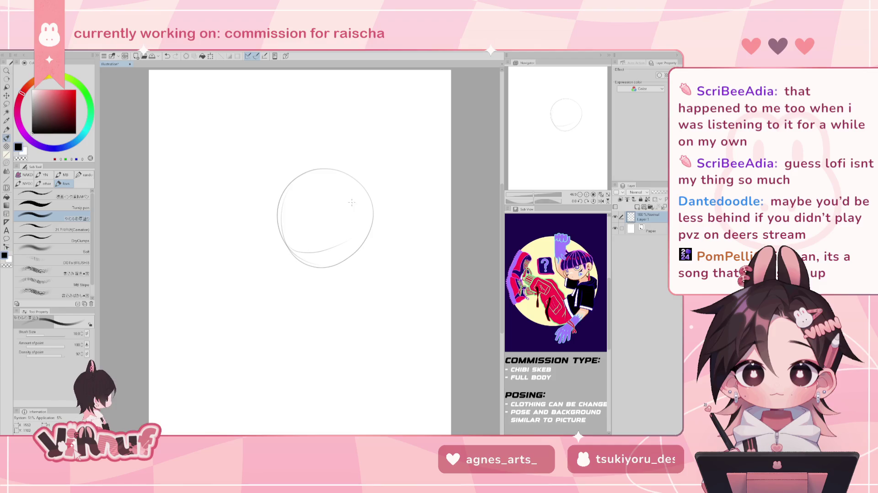
left_click_drag(284, 253, 339, 229)
key("ctrl+z")
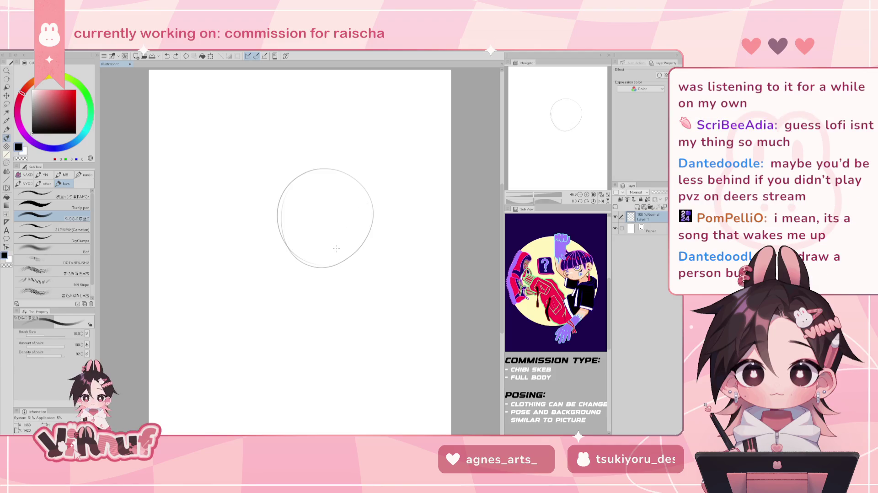
left_click_drag(286, 309, 294, 297)
key("ctrl+z")
left_click_drag(329, 274, 311, 323)
key("ctrl+z")
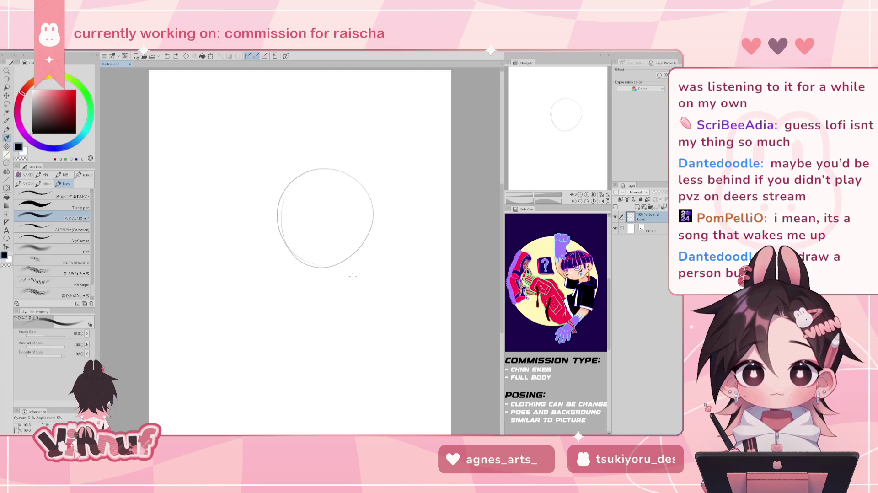
left_click_drag(329, 273, 316, 309)
key("ctrl+z")
mouse_move(328, 274)
left_mouse_down()
mouse_move(314, 309)
mouse_move(342, 270)
left_mouse_up()
key("ctrl+z")
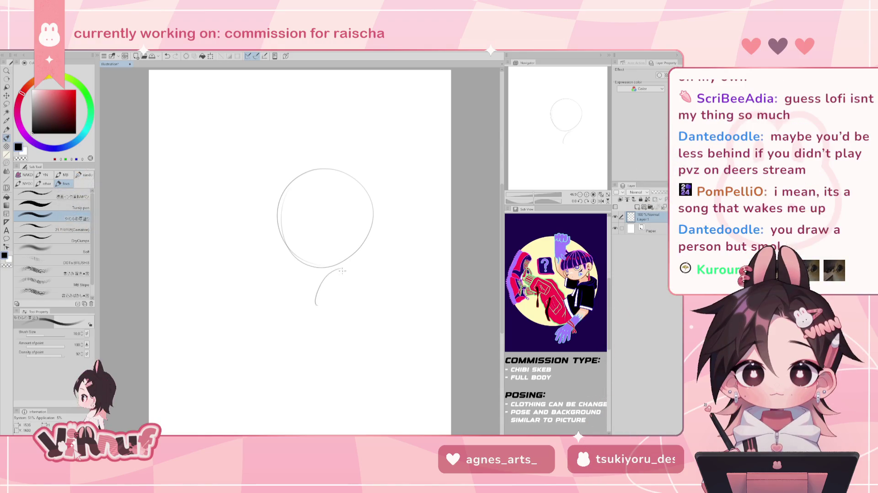
key("ctrl+z")
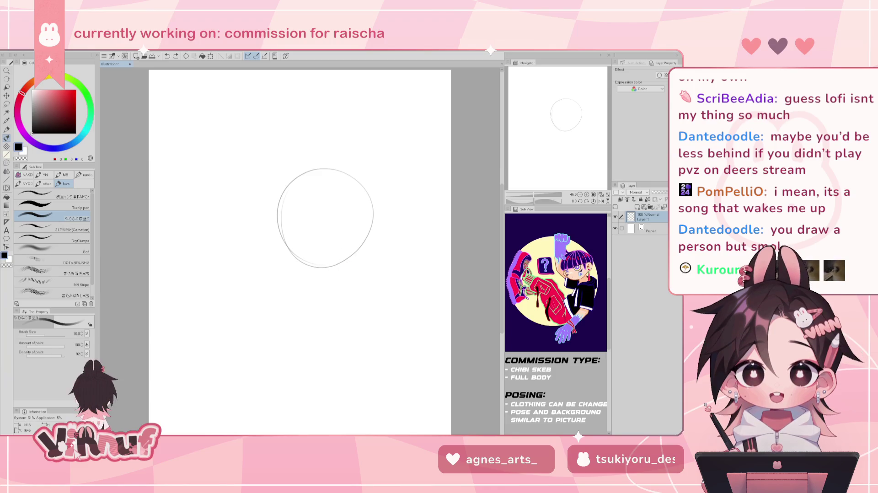
Draw the pointed arch left of the head and close it with a base line
key("ctrl+z")
mouse_move(265, 273)
left_mouse_down()
mouse_move(239, 259)
mouse_move(214, 263)
mouse_move(249, 267)
left_mouse_up()
key("ctrl+z")
key("ctrl+z")
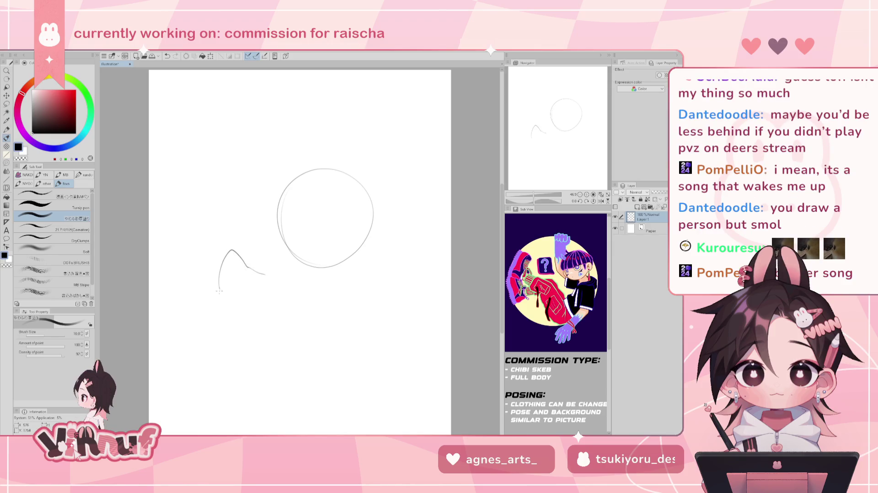
left_click_drag(222, 296, 256, 298)
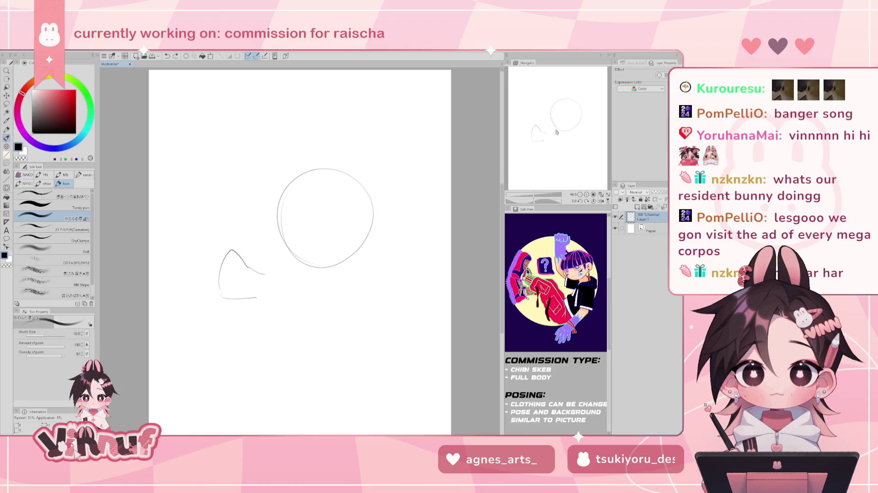
left_click_drag(556, 131, 578, 122)
Add a diagonal stroke from the arch toward the head, trying and undoing a rounded loop
key("ctrl+z")
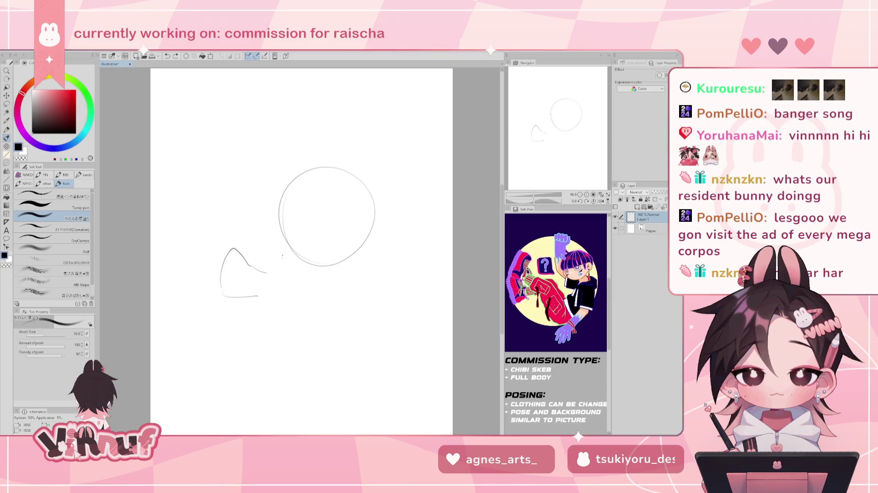
left_click_drag(274, 273, 292, 291)
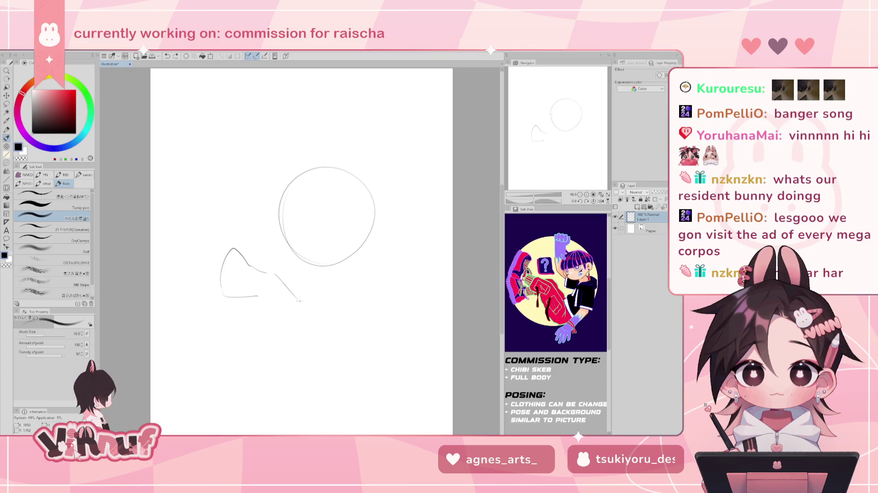
key("ctrl+z")
key("ctrl+z")
left_click_drag(270, 275, 290, 293)
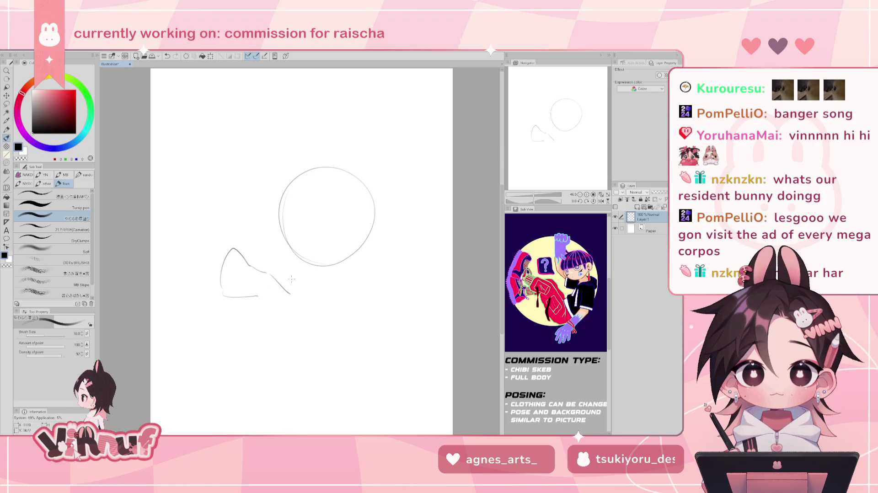
left_click_drag(258, 297, 284, 308)
key("ctrl+z")
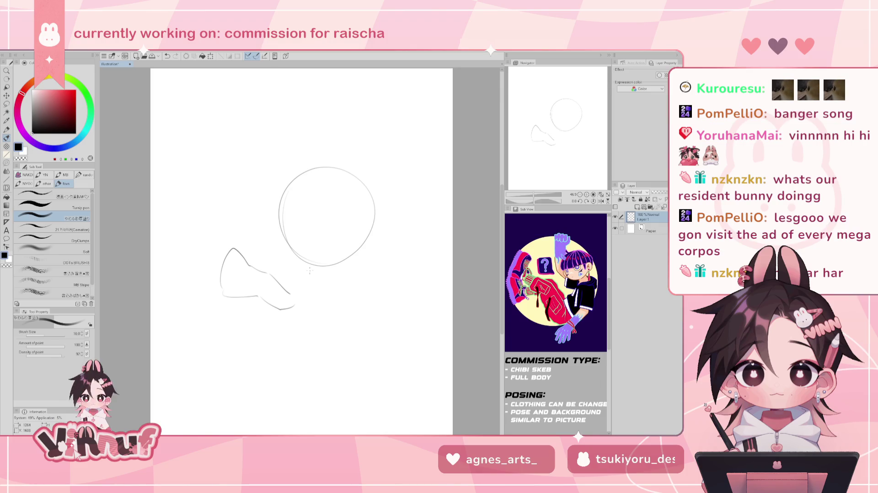
mouse_move(284, 288)
left_mouse_down()
mouse_move(304, 299)
mouse_move(298, 309)
left_mouse_up()
key("ctrl+z")
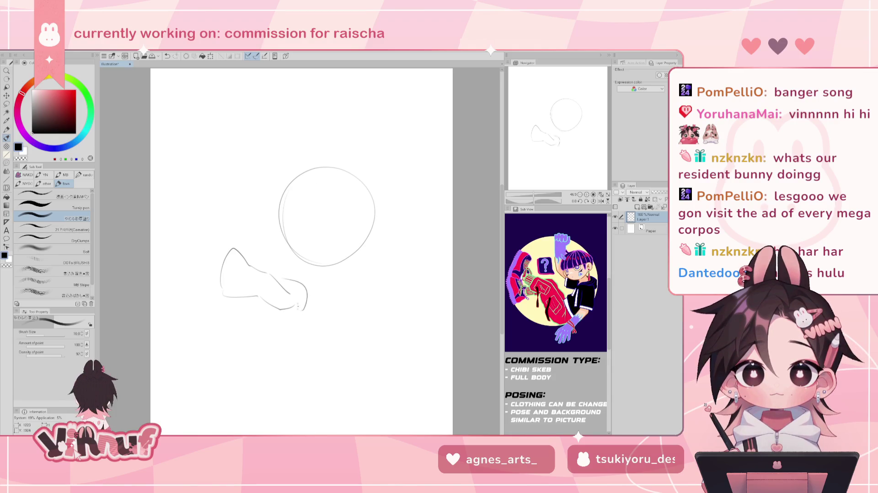
Retry the smaller right lobe, then draw a longer curve down the body's lower left
key("ctrl+z")
left_click_drag(285, 281, 295, 304)
key("ctrl+z")
key("ctrl+z")
mouse_move(210, 291)
left_mouse_down()
mouse_move(227, 326)
mouse_move(242, 315)
left_mouse_up()
left_click_drag(224, 317, 232, 323)
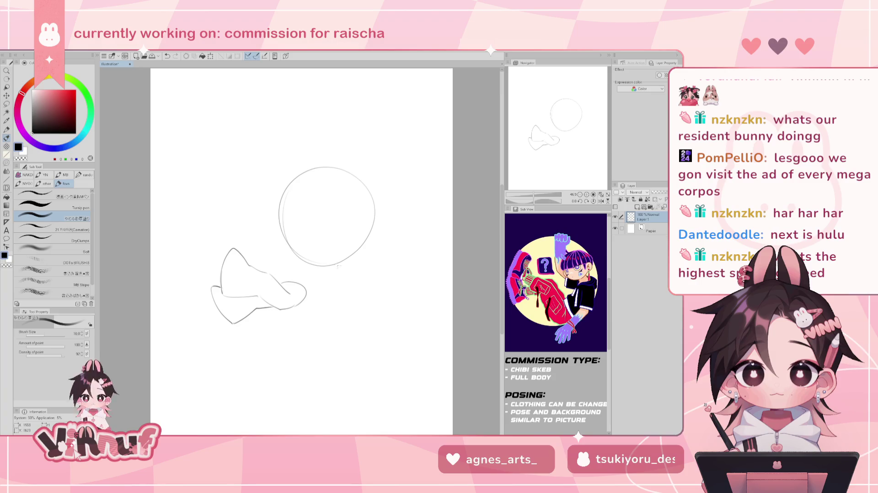
Lasso-select the head circle, nudge it slightly, deselect, and return to the brush
key("m")
mouse_move(285, 255)
left_mouse_down()
mouse_move(354, 126)
mouse_move(353, 254)
mouse_move(345, 254)
left_mouse_up()
key("k")
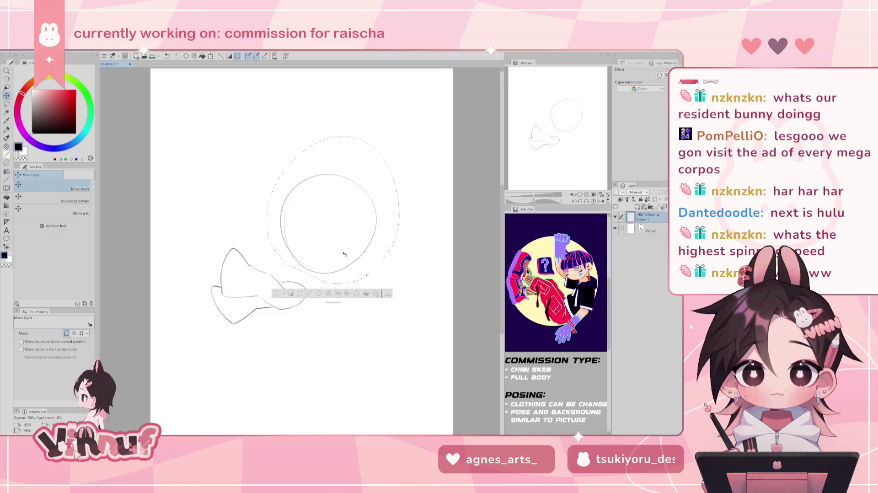
left_click_drag(345, 254, 343, 254)
key("ctrl+d")
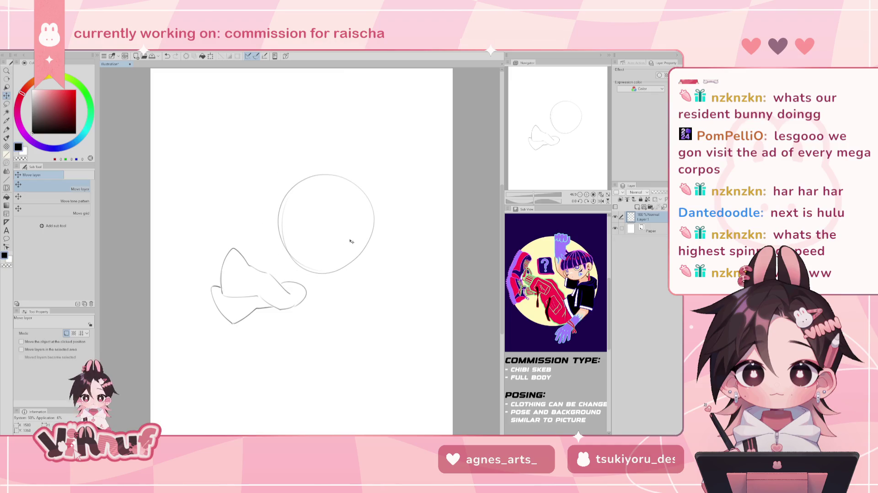
key("b")
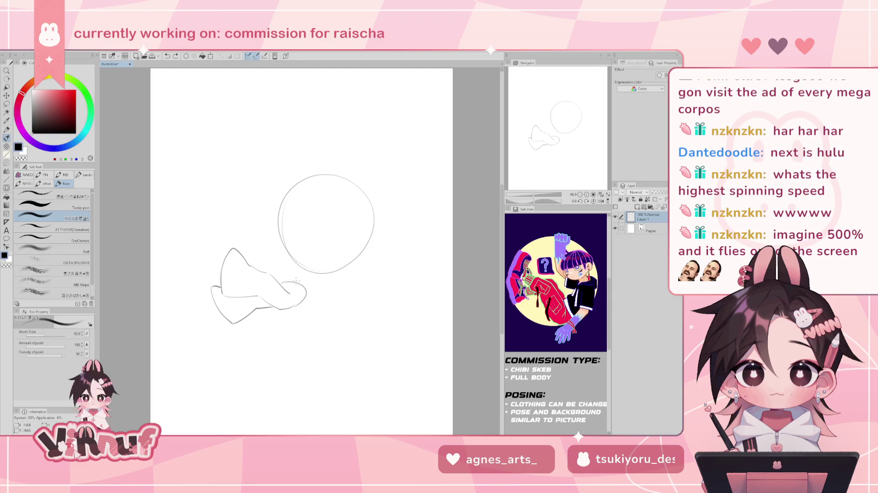
Try short and slanted neck strokes below the head, undo them, then lasso the head circle
left_click_drag(315, 275, 281, 280)
key("ctrl+z")
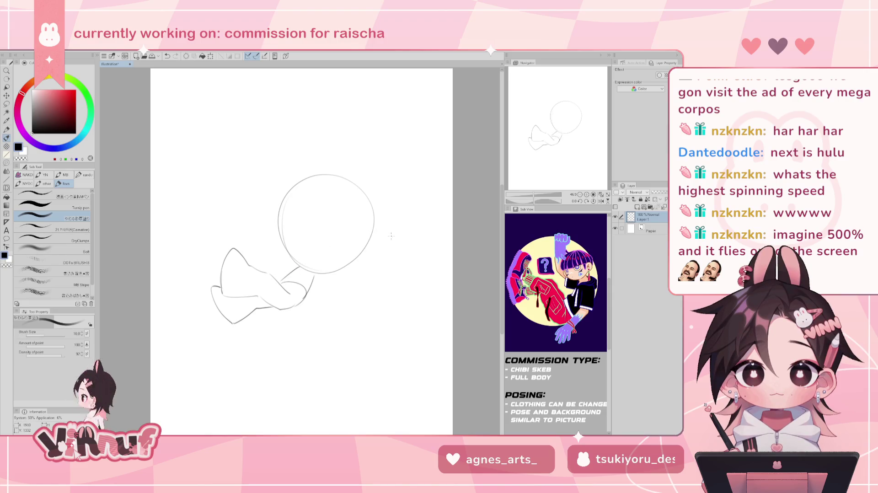
key("ctrl+z")
key("ctrl+z")
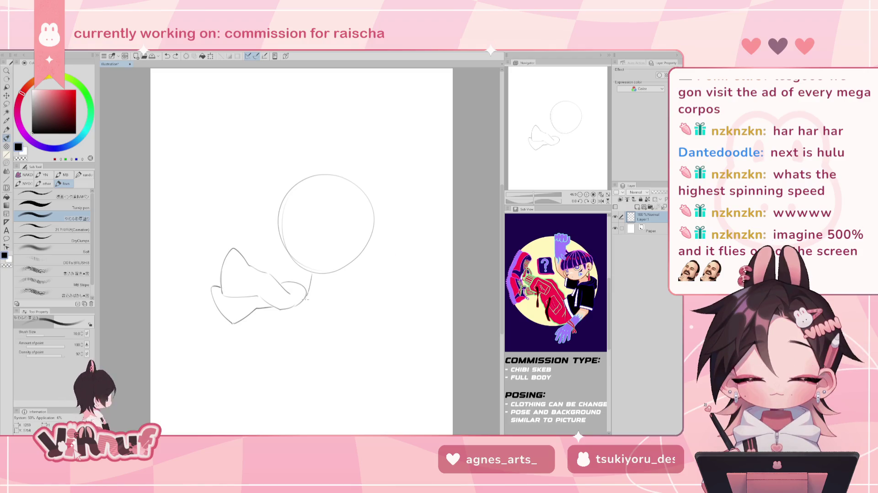
left_click_drag(312, 275, 307, 294)
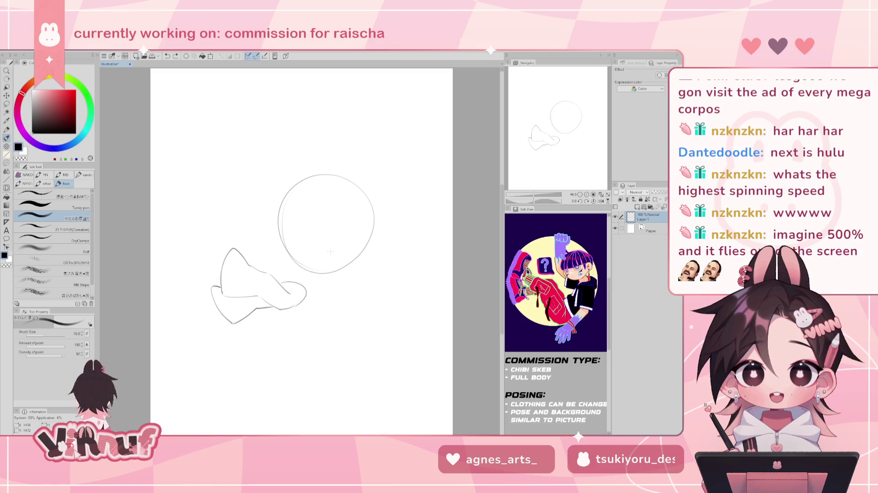
left_click_drag(292, 151, 267, 215)
Shift the selected head circle slightly left, deselect, and return to the brush
key("k")
left_click_drag(329, 235, 317, 238)
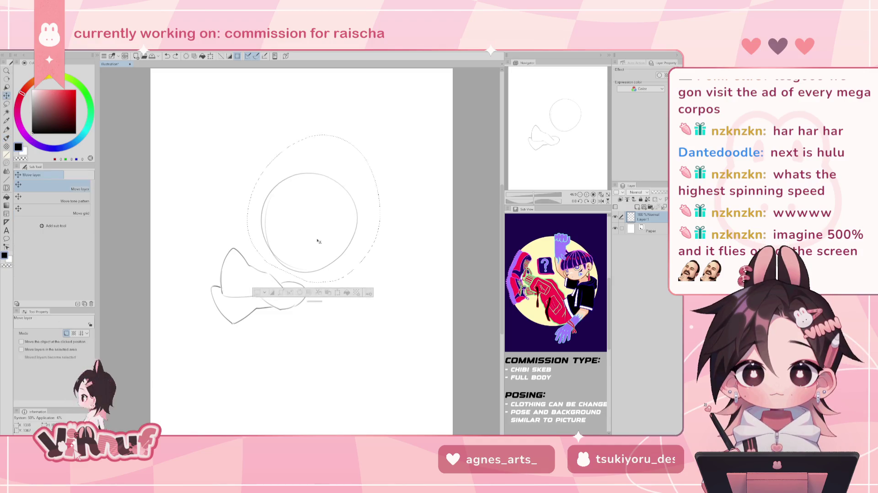
key("ctrl+d")
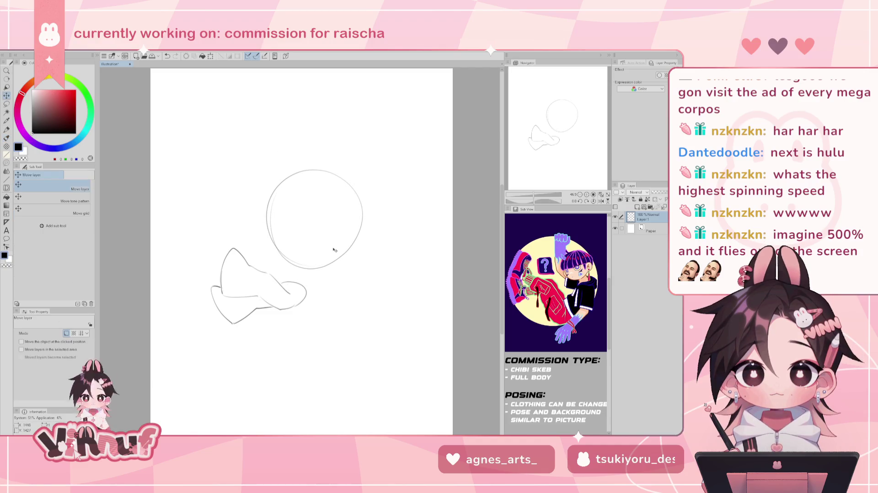
key("b")
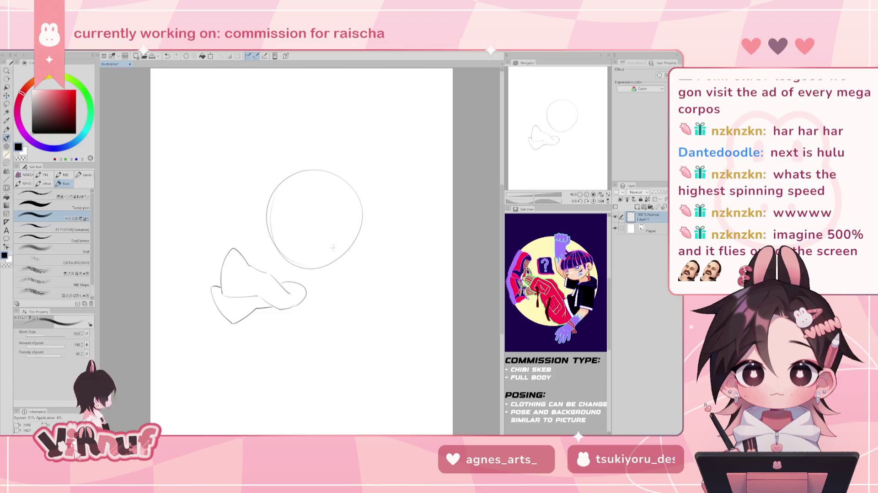
Draw and retry the left and right neck lines beneath the head circle
key("ctrl+z")
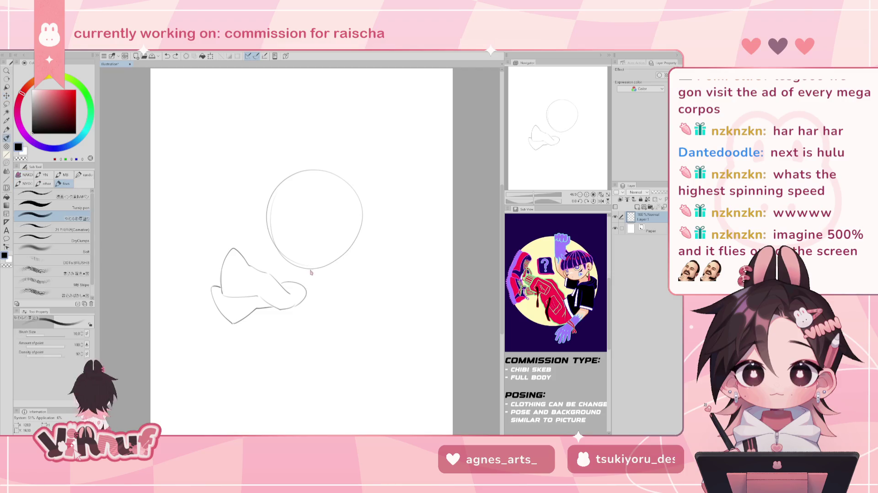
key("ctrl+z")
left_click_drag(310, 270, 306, 298)
key("ctrl+z")
key("ctrl+z")
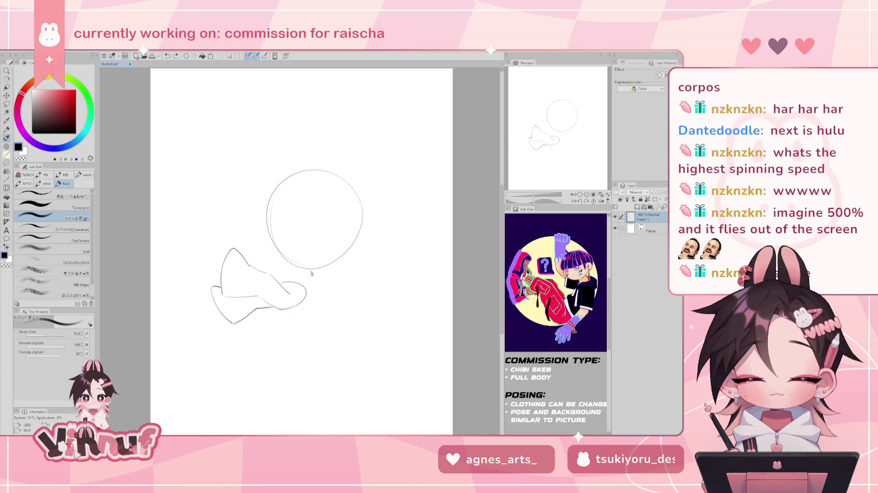
key("ctrl+z")
mouse_move(291, 264)
left_mouse_down()
mouse_move(280, 276)
mouse_move(294, 267)
left_mouse_up()
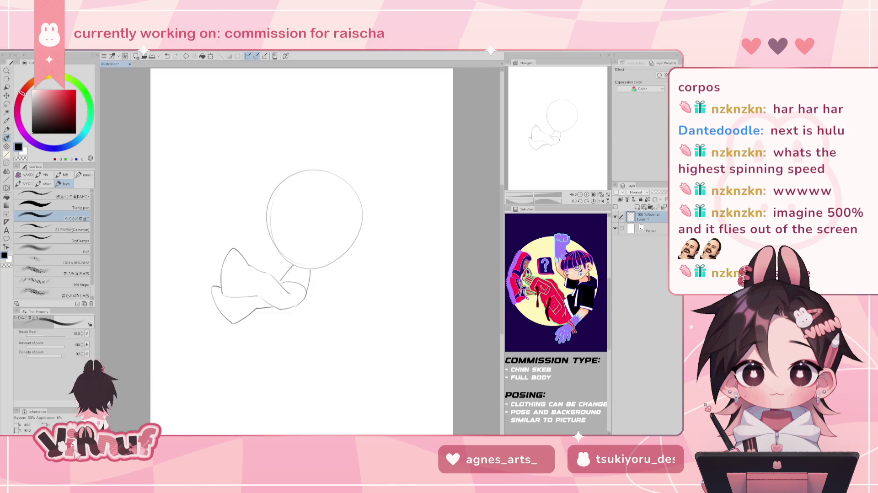
key("ctrl+z")
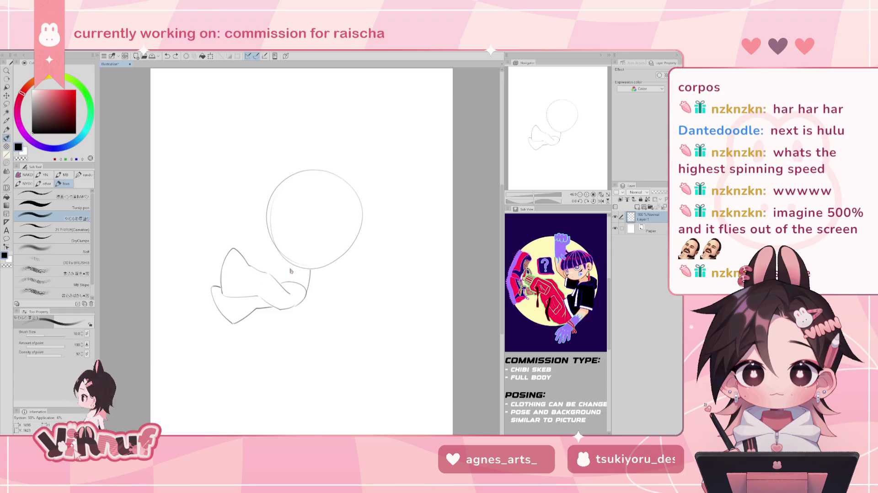
left_click_drag(291, 266, 280, 282)
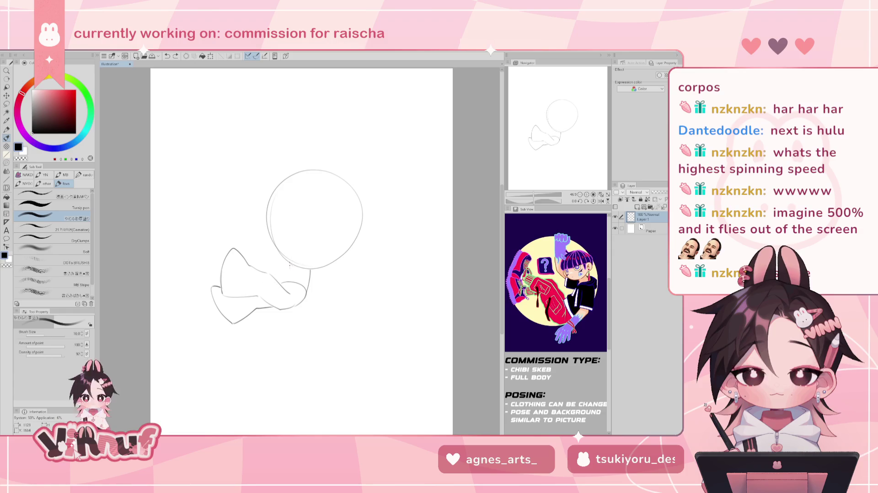
key("ctrl+z")
left_click_drag(313, 271, 305, 299)
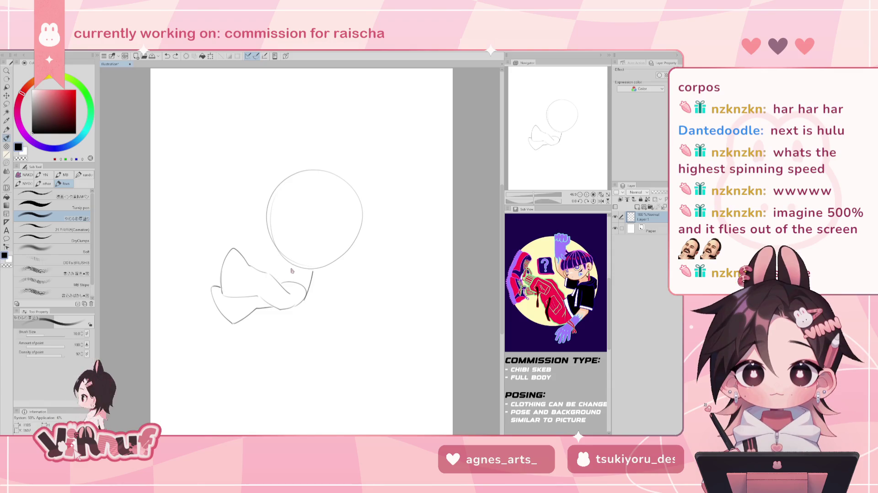
Compare the neck strokes with undo/redo, flip the canvas, and extend the upper contour toward the neck
key("ctrl+y")
key("ctrl+z")
key("ctrl+y")
key("ctrl+z")
key("ctrl+y")
key("ctrl+z")
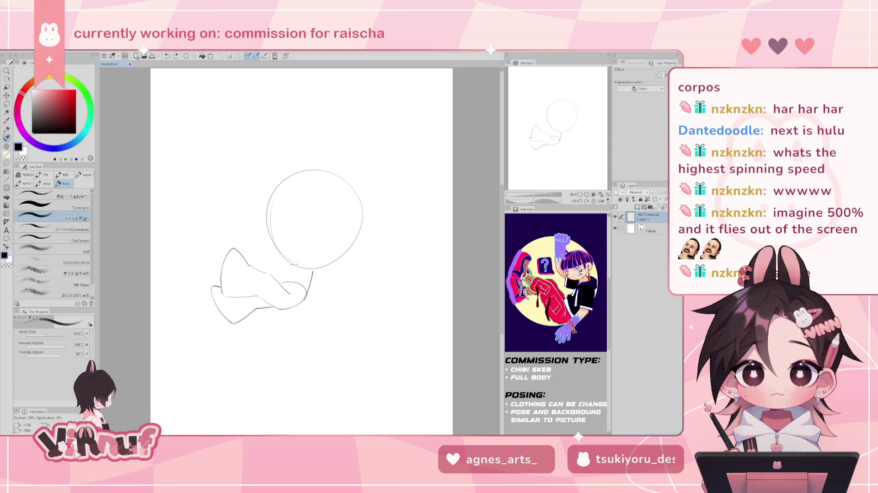
key("ctrl+y")
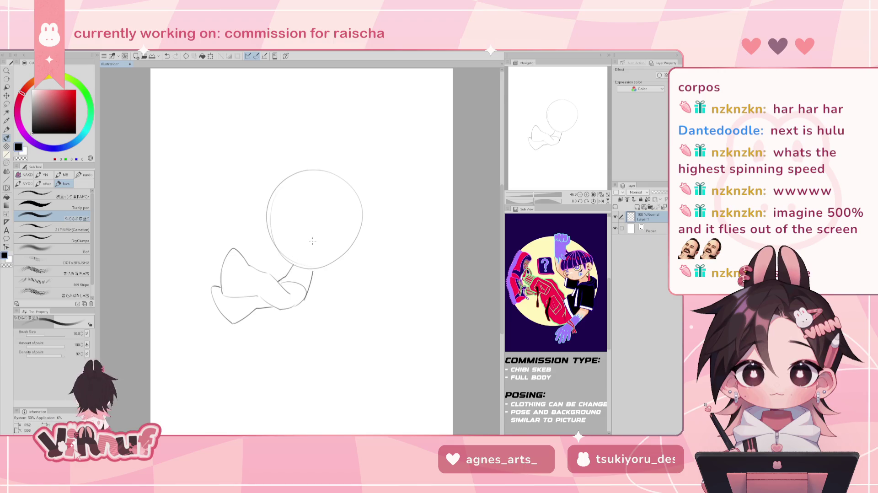
key("h")
key("h")
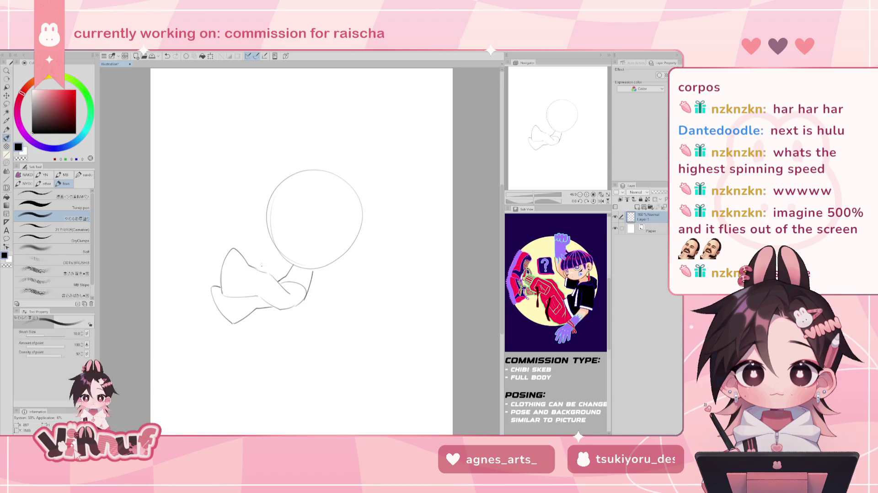
left_click_drag(249, 264, 265, 269)
Erase part of the lower arm line, check it mirrored, and redraw a rounded cuff and hand
key("e")
left_click_drag(287, 303, 313, 289)
key("h")
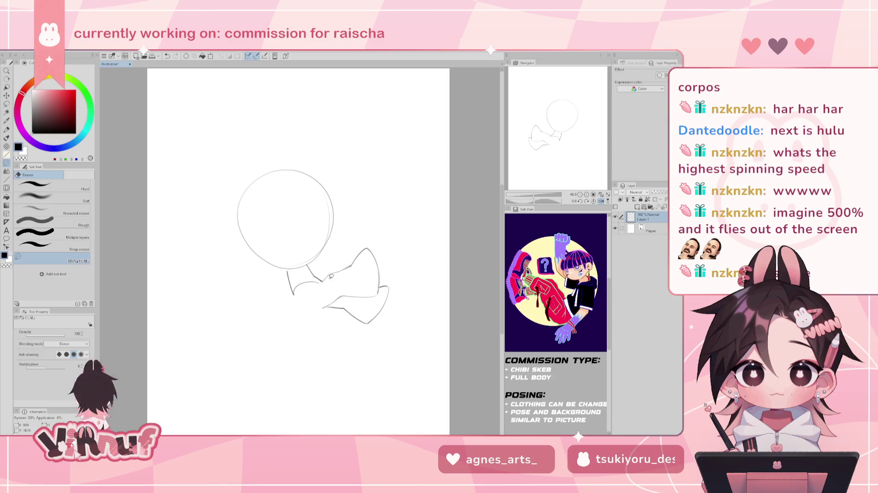
key("h")
key("p")
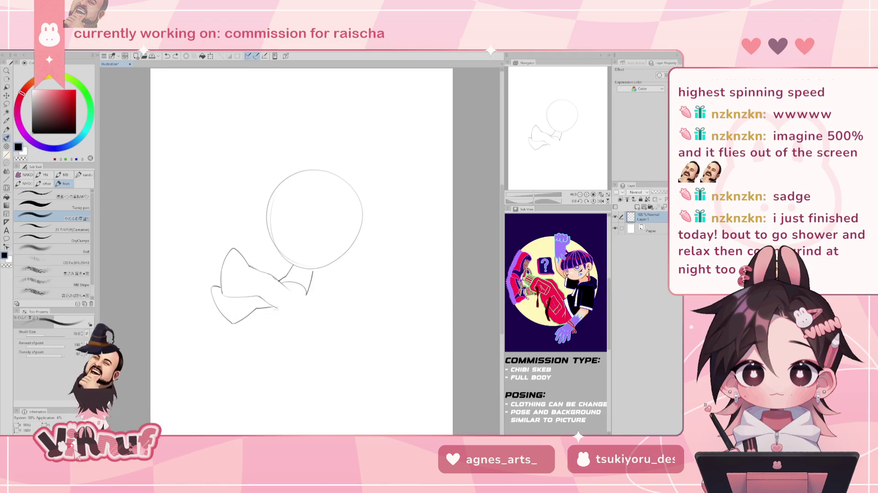
mouse_move(306, 295)
left_mouse_down()
mouse_move(277, 309)
mouse_move(304, 289)
left_mouse_up()
key("e")
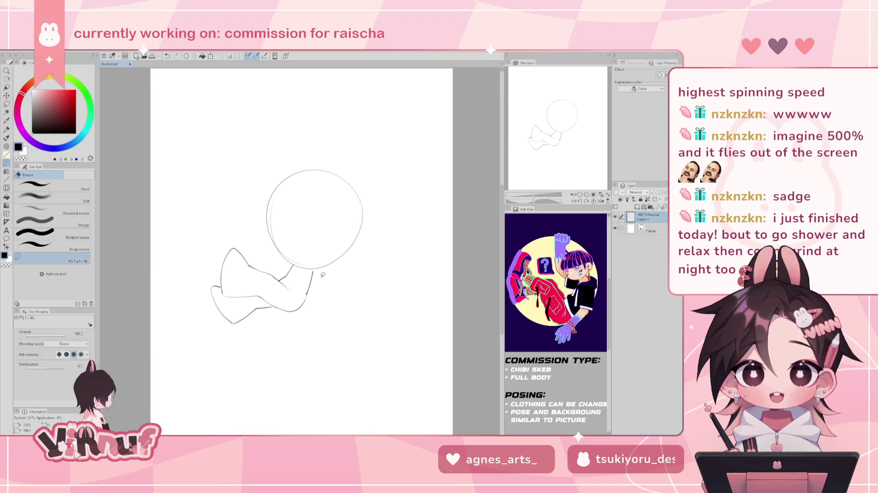
key("p")
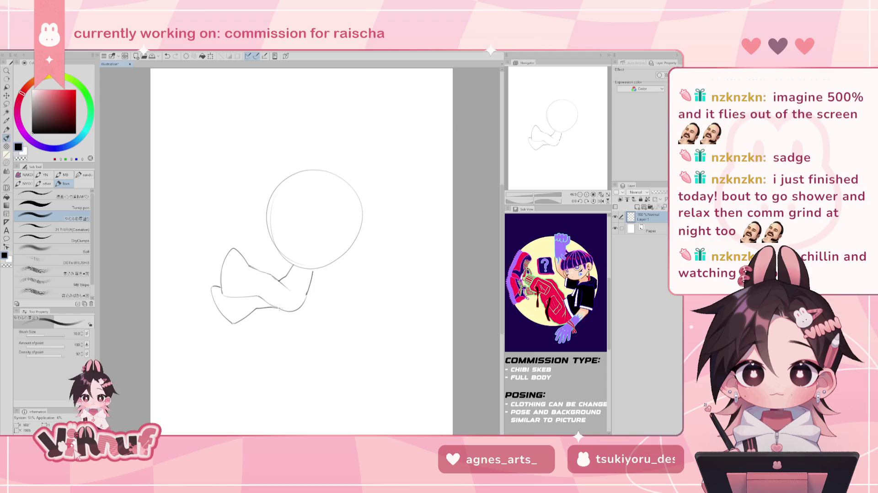
key("e")
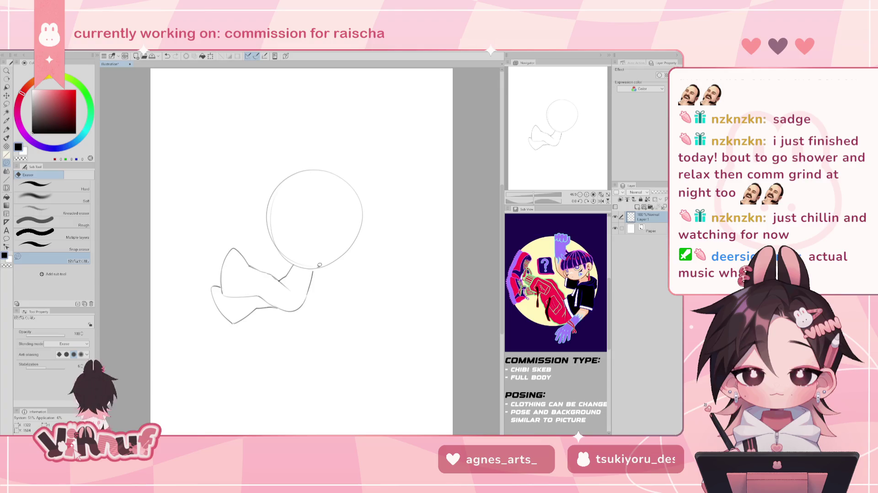
key("b")
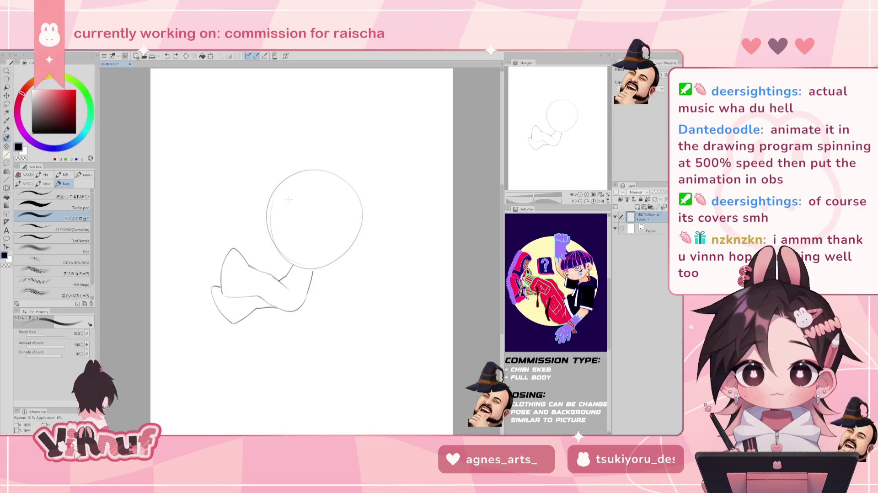
key("e")
Erase the duplicate inner head line and try neck lines, undoing each
mouse_move(271, 208)
left_mouse_down()
mouse_move(293, 264)
mouse_move(339, 258)
mouse_move(360, 209)
left_mouse_up()
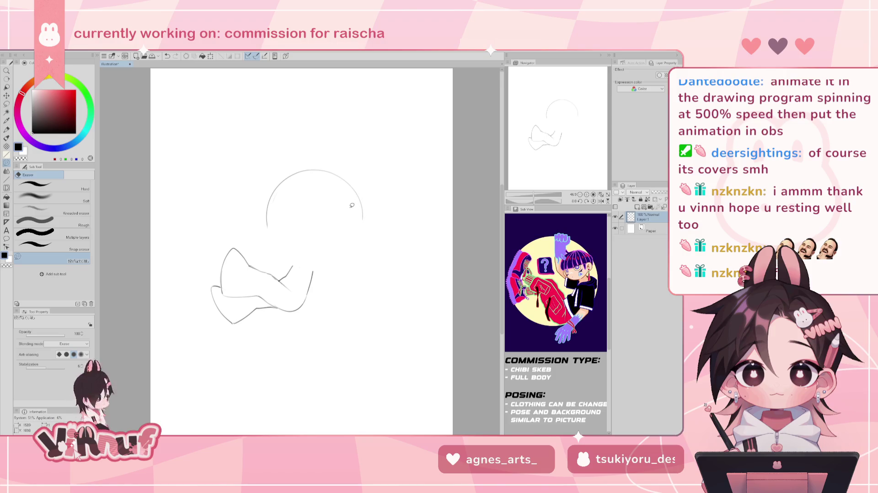
key("p")
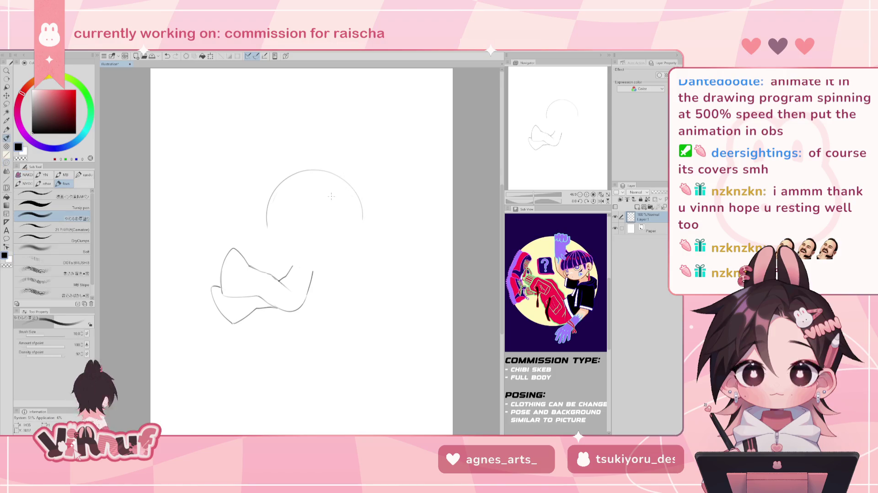
left_click_drag(267, 215, 279, 251)
key("ctrl+z")
key("ctrl+z")
left_click_drag(267, 216, 278, 249)
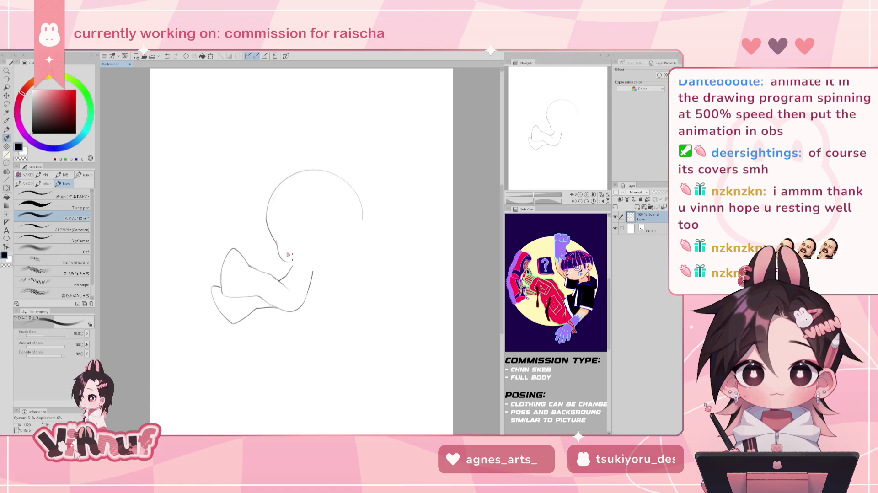
key("ctrl+z")
left_click_drag(267, 216, 278, 250)
key("ctrl+z")
Erase the entire head circle, then try and undo curved strokes where it was
key("e")
left_click_drag(320, 160, 346, 231)
key("b")
key("ctrl+z")
left_click_drag(267, 199, 285, 242)
key("ctrl+z")
left_click_drag(266, 199, 296, 253)
key("ctrl+z")
key("ctrl+z")
key("ctrl+z")
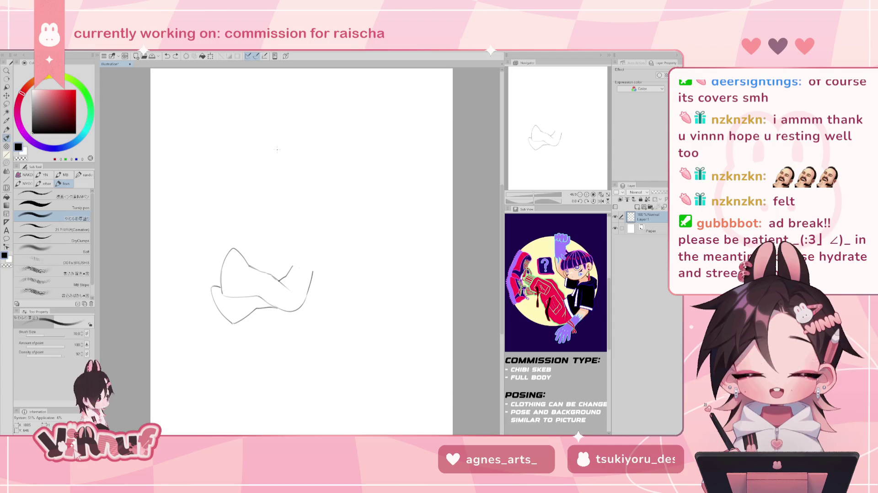
Liquify-push the body's lower-left lobe up and left, discarding a trial stroke above it
key("j")
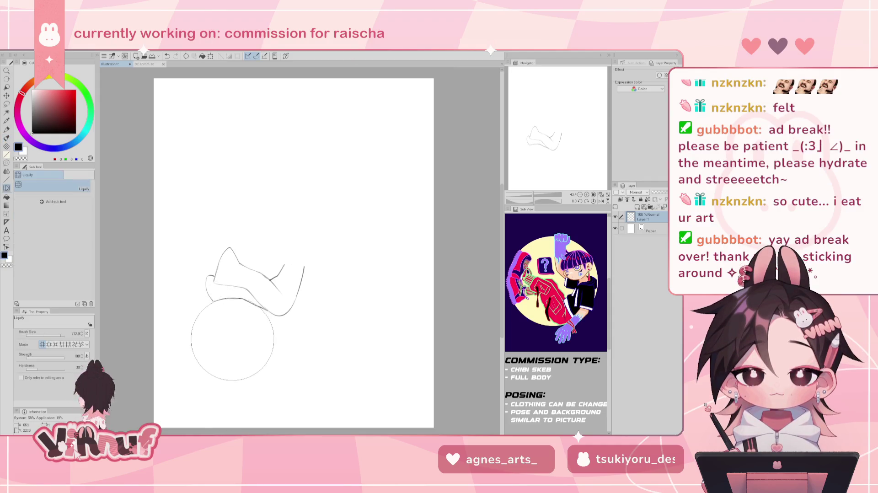
left_click_drag(255, 333, 212, 313)
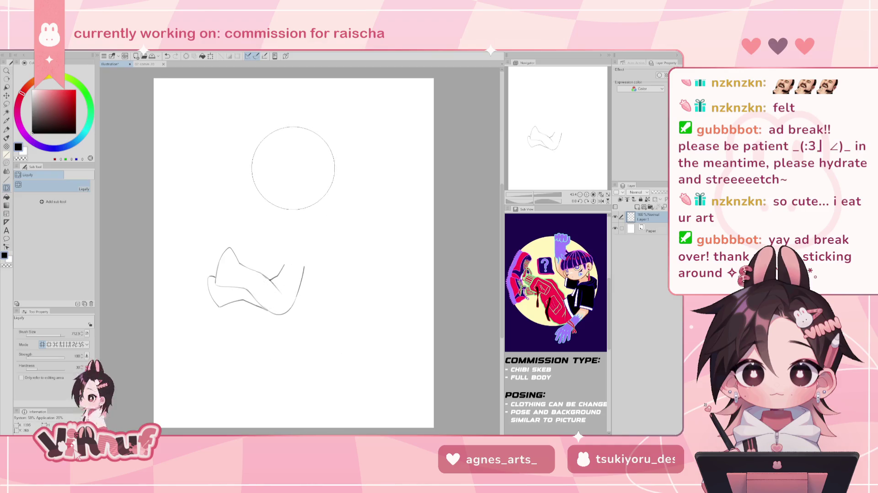
key("b")
key("ctrl+z")
left_click_drag(259, 226, 279, 261)
key("ctrl+z")
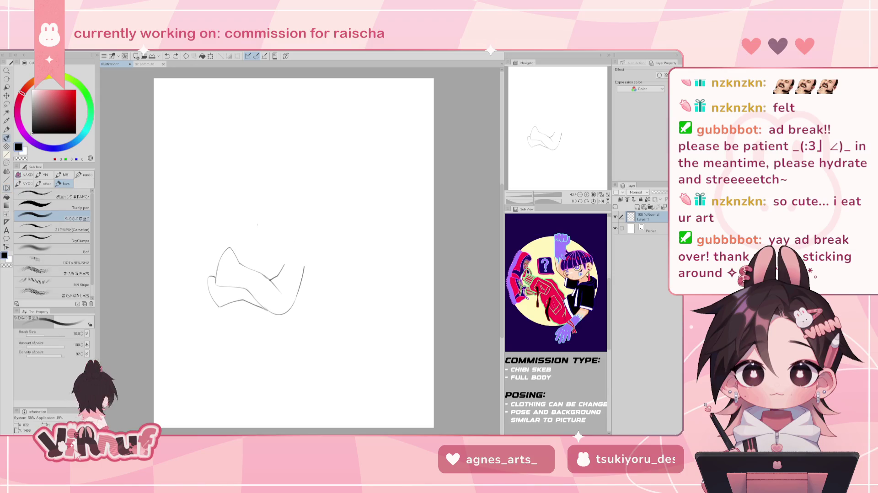
Check the finished 02 commission tab for reference, then try and undo head curves above the arms
left_click(150, 64)
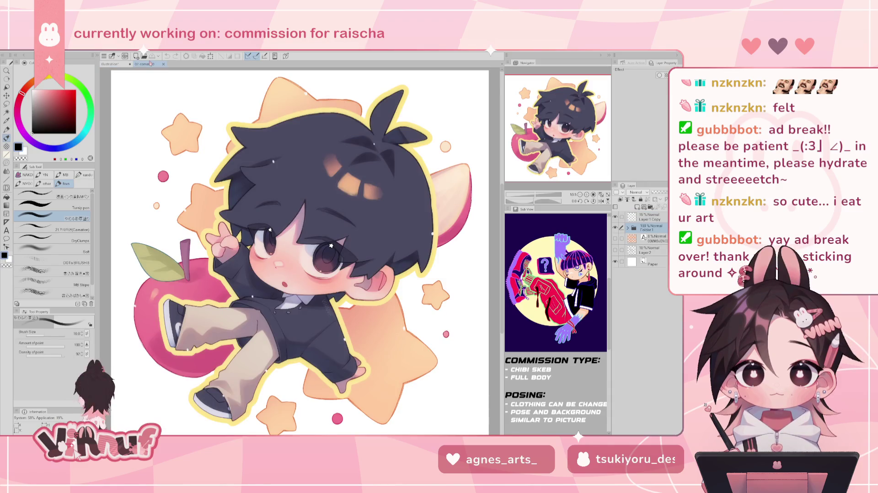
left_click(110, 64)
left_click_drag(257, 174, 270, 247)
key("ctrl+z")
left_click_drag(251, 214, 265, 238)
key("ctrl+z")
key("ctrl+z")
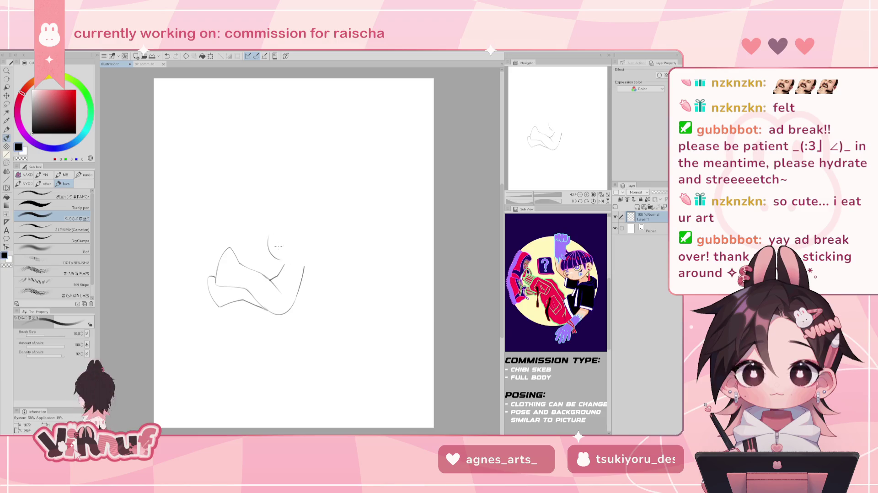
key("ctrl+z")
Try two curves above the tucked arm and undo both
left_click_drag(261, 242, 293, 264)
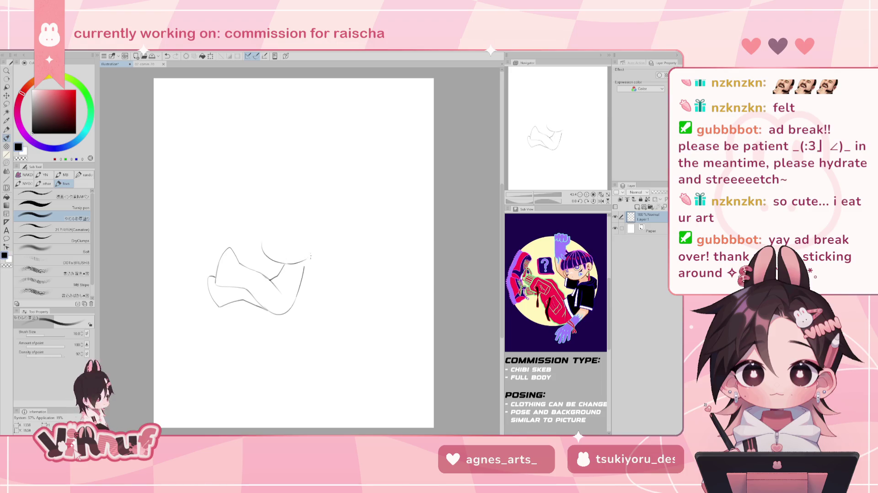
left_click_drag(288, 265, 318, 250)
key("ctrl+z")
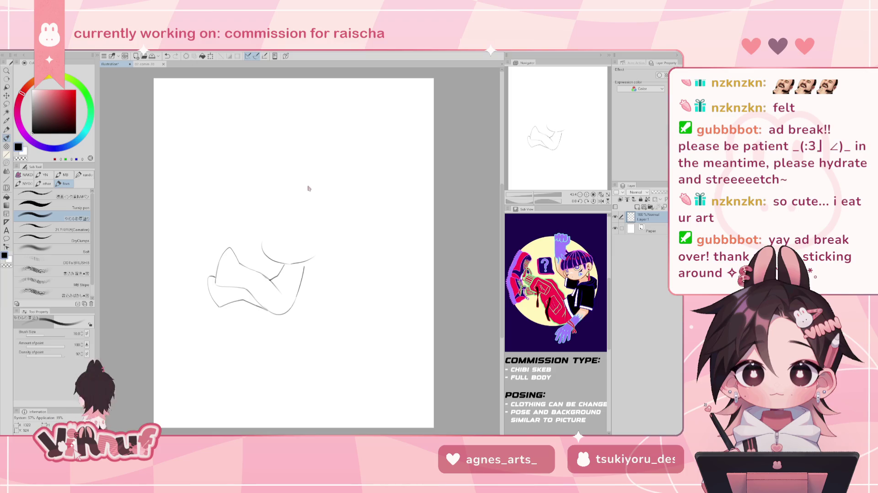
key("ctrl+z")
key("ctrl+z")
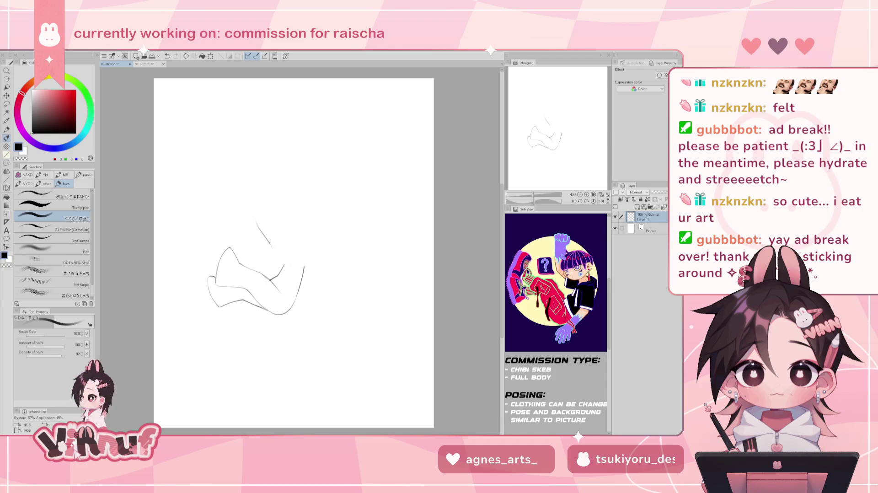
Draw the new head outline upward and along its lower right, erasing stray chin and shoulder marks
mouse_move(256, 221)
left_mouse_down()
mouse_move(267, 186)
mouse_move(322, 184)
left_mouse_up()
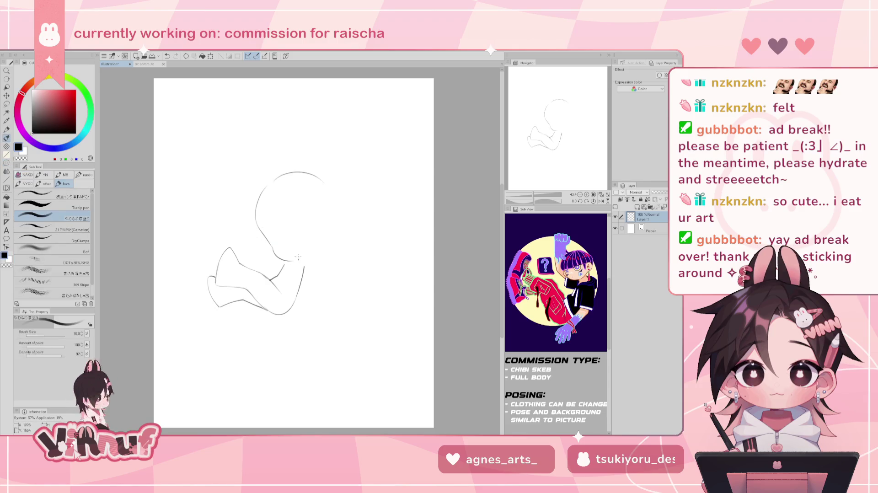
key("ctrl+z")
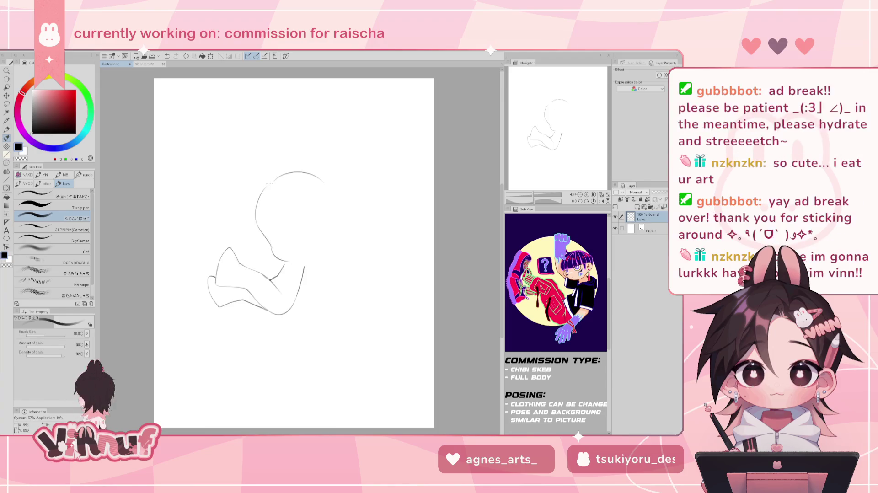
key("e")
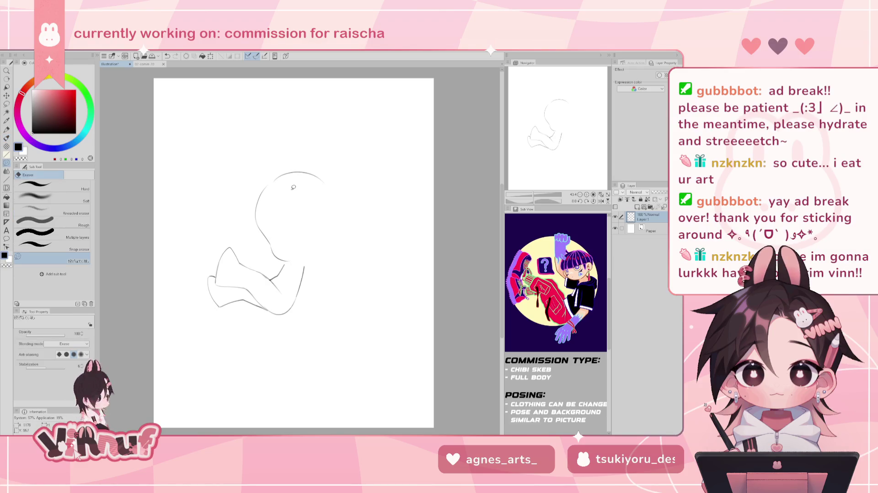
key("b")
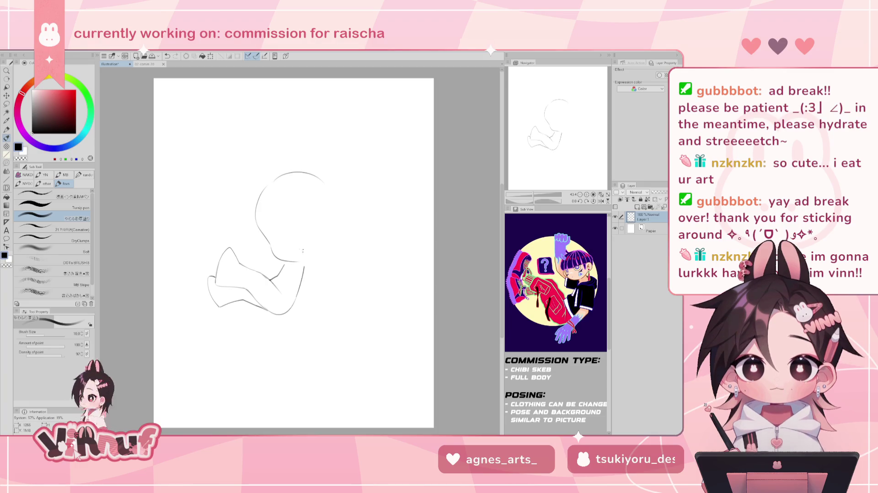
key("ctrl+z")
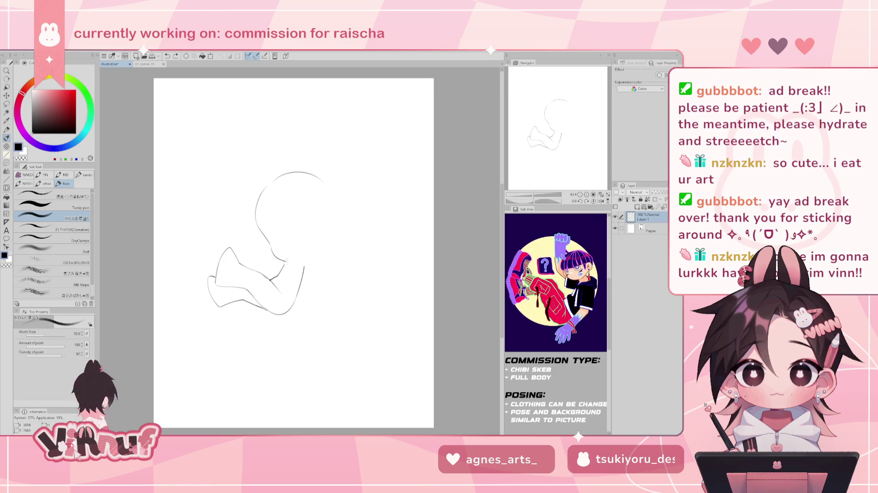
mouse_move(302, 263)
left_mouse_down()
mouse_move(319, 253)
mouse_move(349, 156)
mouse_move(323, 262)
mouse_move(307, 256)
left_mouse_up()
key("m")
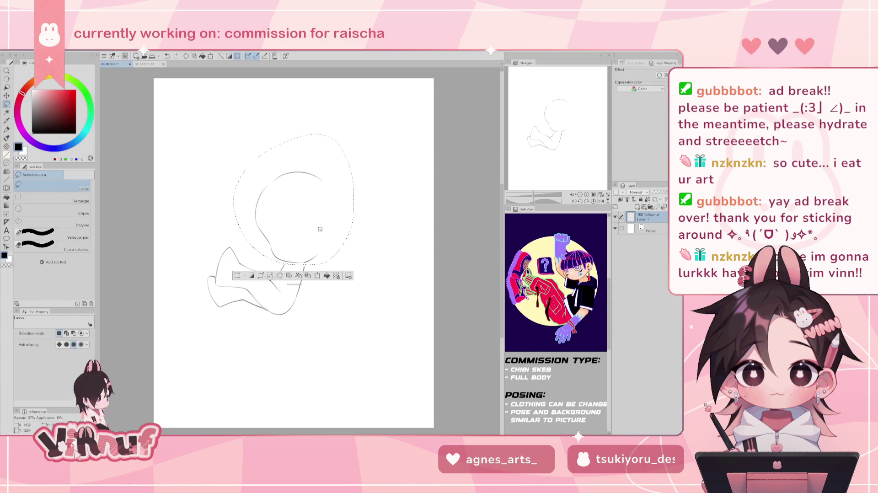
Shift the lassoed head slightly left, rotate it about 20° clockwise, adjust its position and commit
key("v")
mouse_move(312, 225)
left_mouse_down()
mouse_move(299, 227)
mouse_move(308, 228)
mouse_move(317, 212)
left_mouse_up()
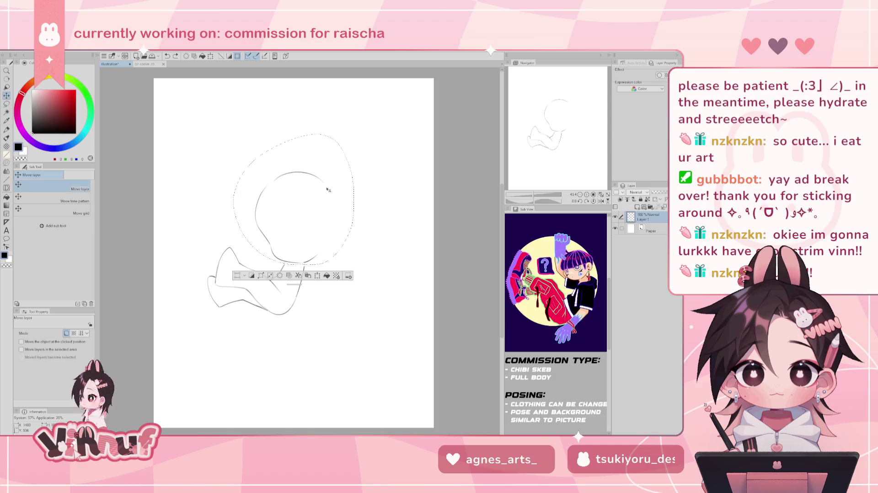
key("ctrl+t")
left_click_drag(329, 118, 357, 137)
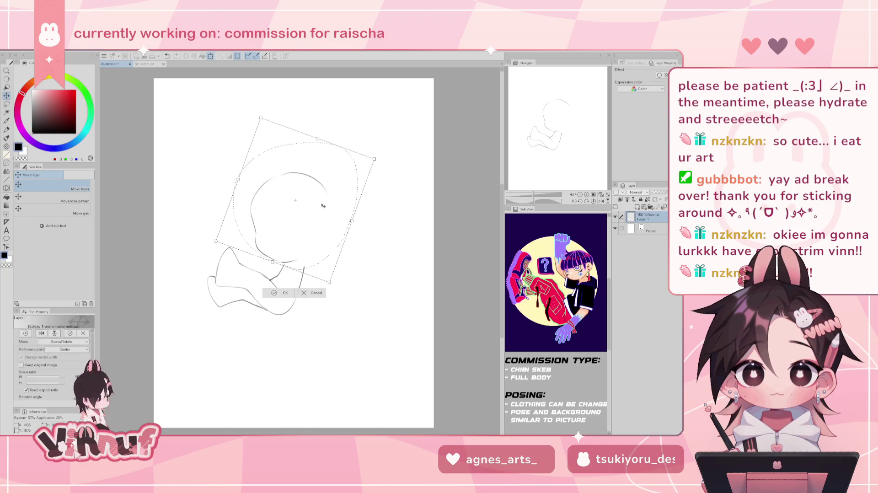
left_click_drag(323, 205, 332, 208)
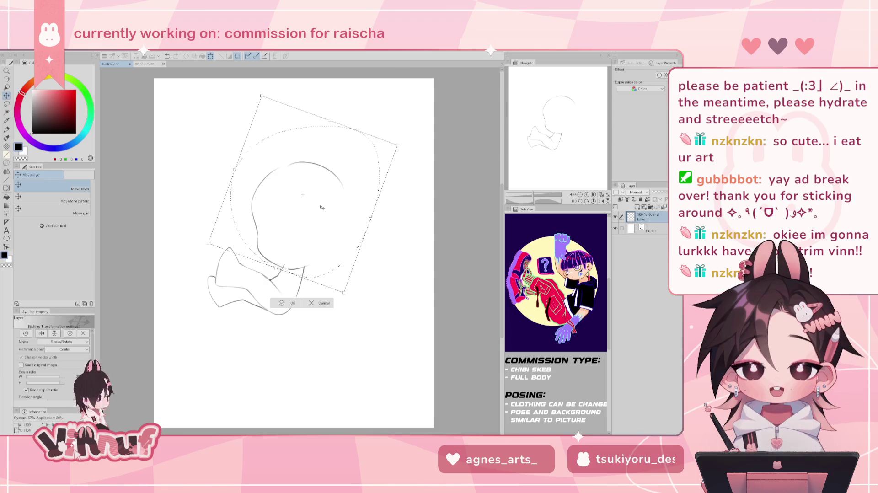
left_click_drag(341, 144, 322, 210)
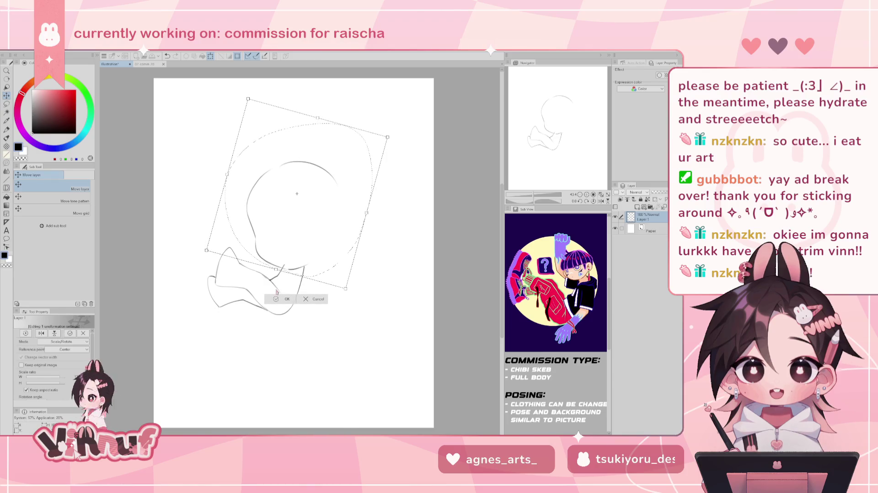
key("e")
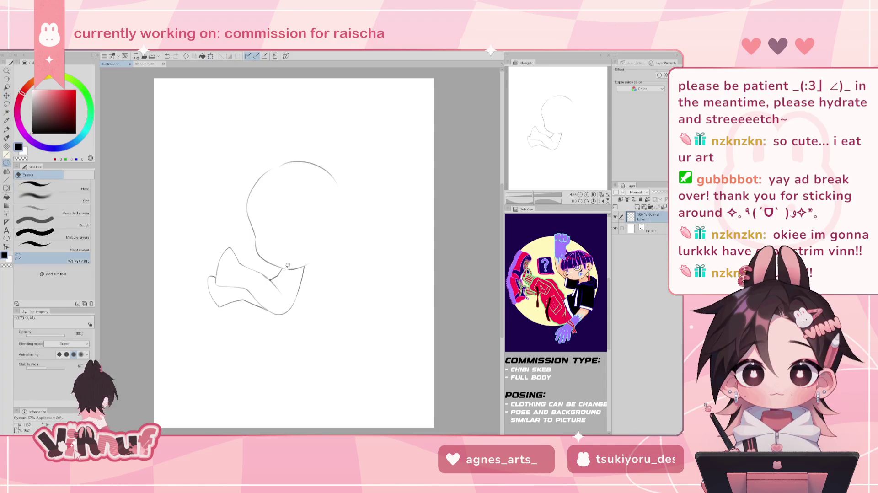
Extend the head outline down its right side and join the jaw line to the chin
key("b")
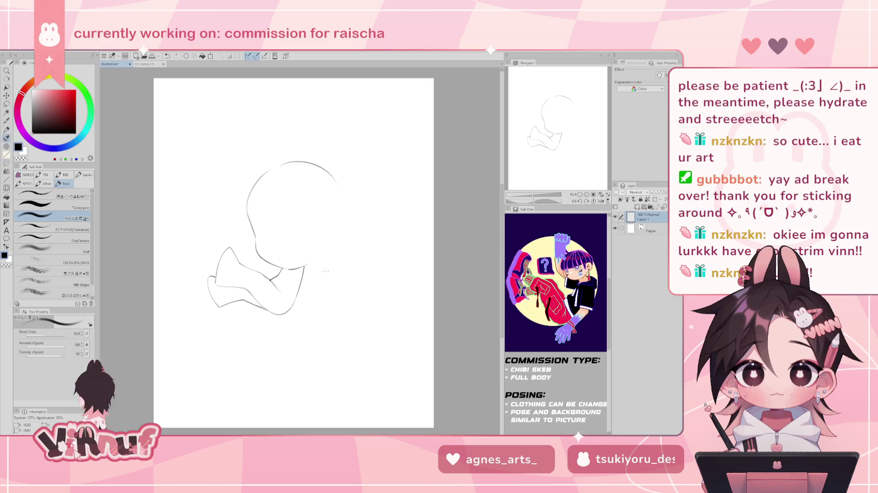
key("ctrl+z")
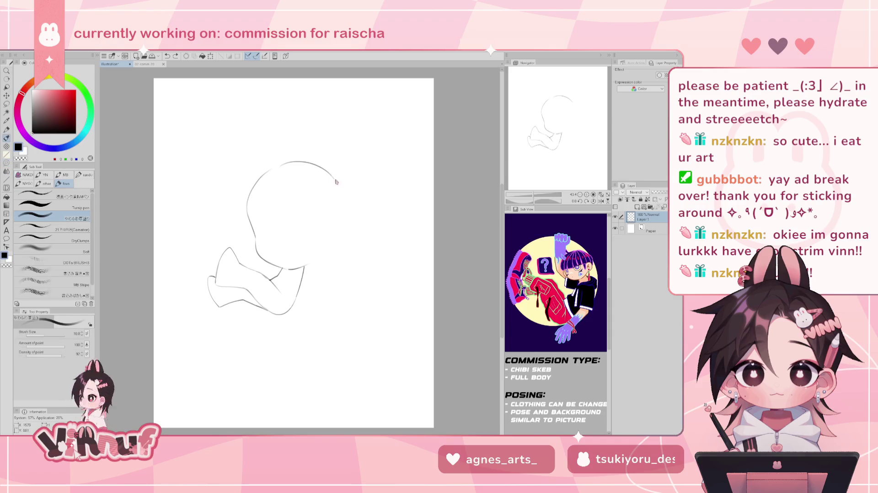
left_click_drag(328, 170, 340, 227)
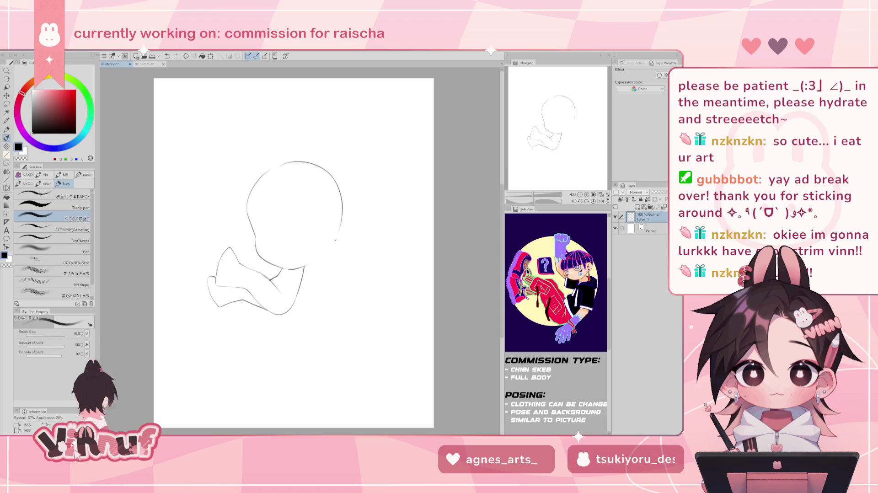
left_click_drag(300, 267, 340, 259)
key("ctrl+z")
key("ctrl+z")
left_click_drag(340, 233, 321, 262)
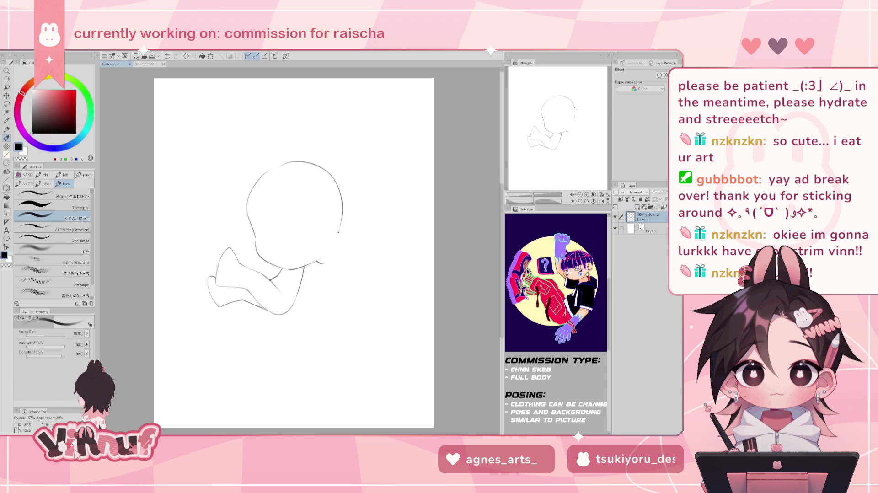
left_click_drag(339, 233, 348, 235)
Mirror the canvas to check proportions, sketch the small ear, and erase overlapping lines
key("h")
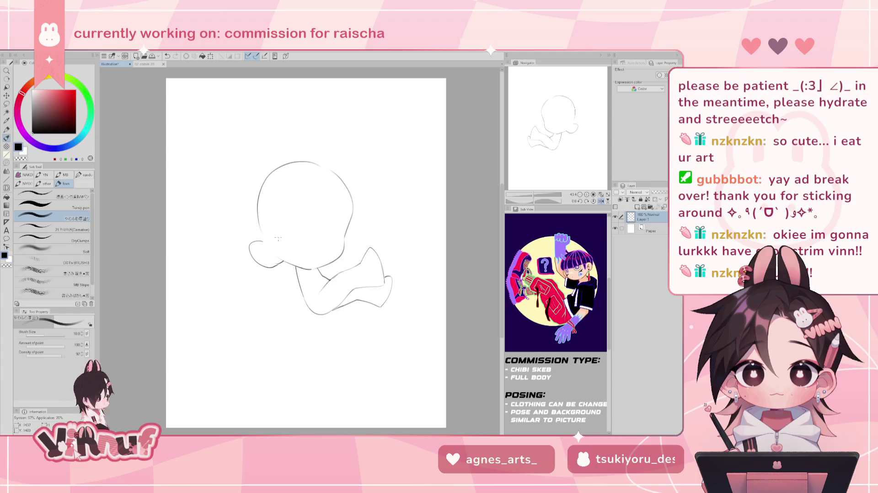
key("h")
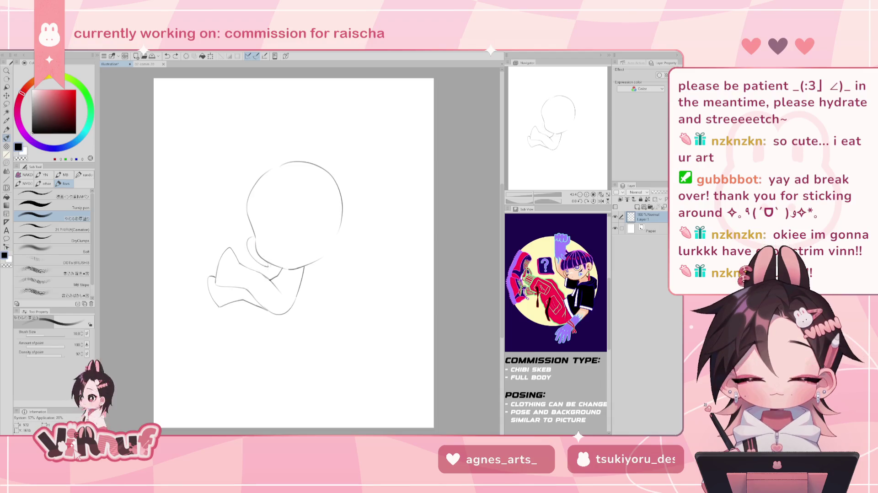
key("h")
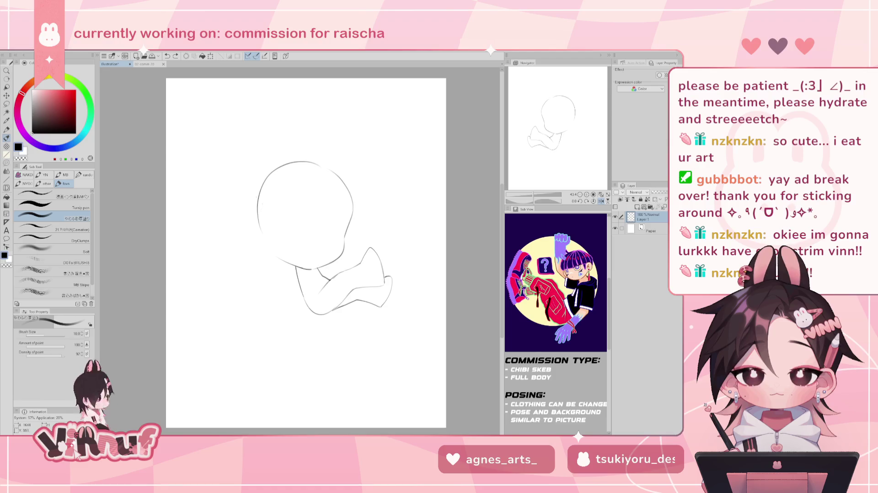
mouse_move(265, 237)
left_mouse_down()
mouse_move(251, 258)
mouse_move(277, 265)
left_mouse_up()
key("ctrl+z")
key("ctrl+z")
key("ctrl+z")
key("ctrl+z")
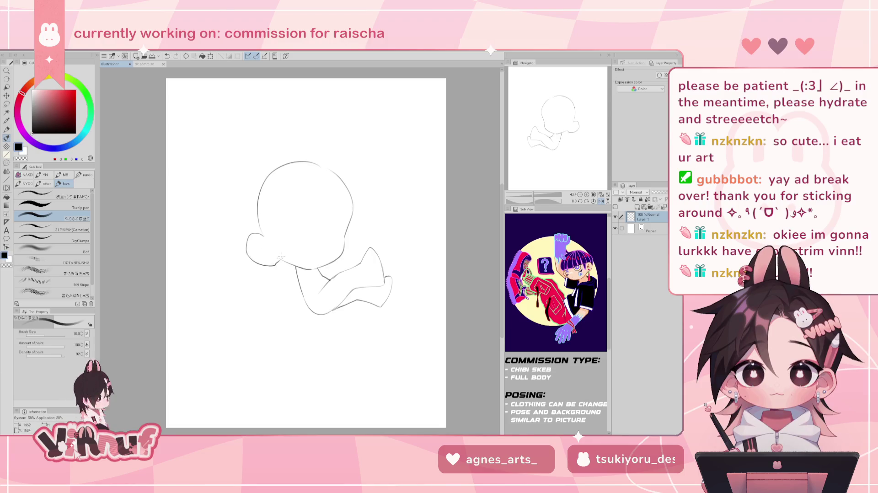
key("h")
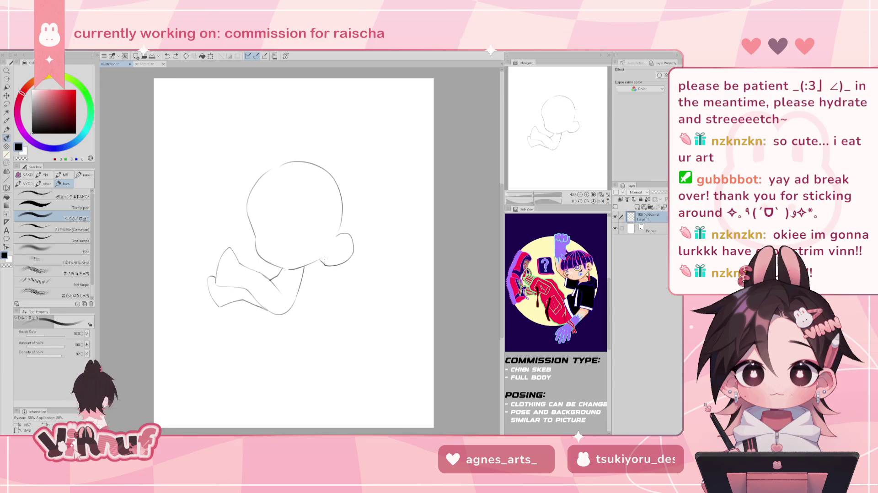
key("e")
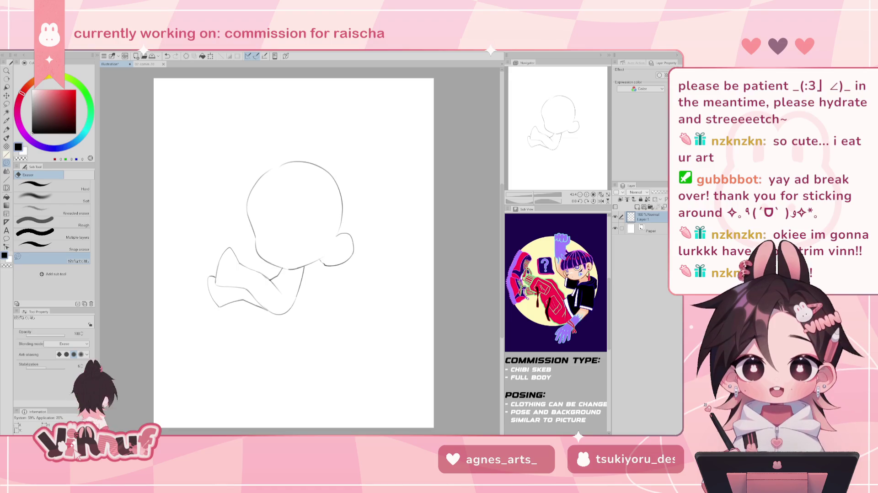
key("p")
key("h")
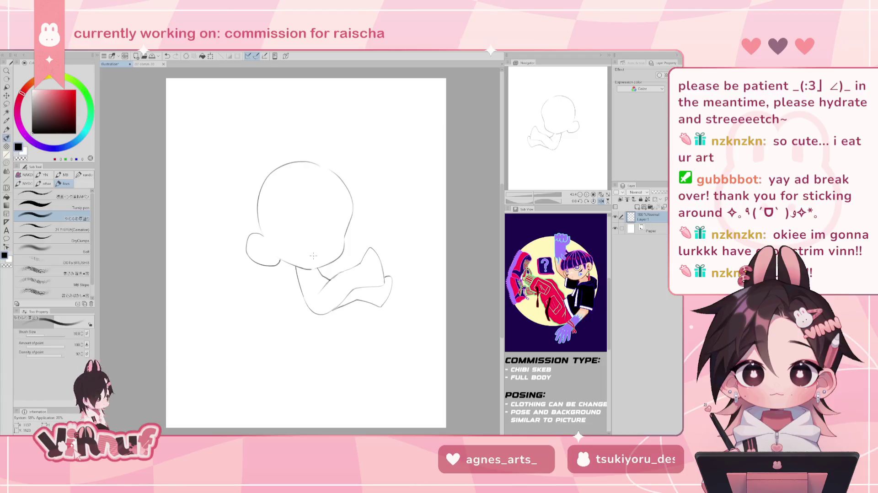
key("e")
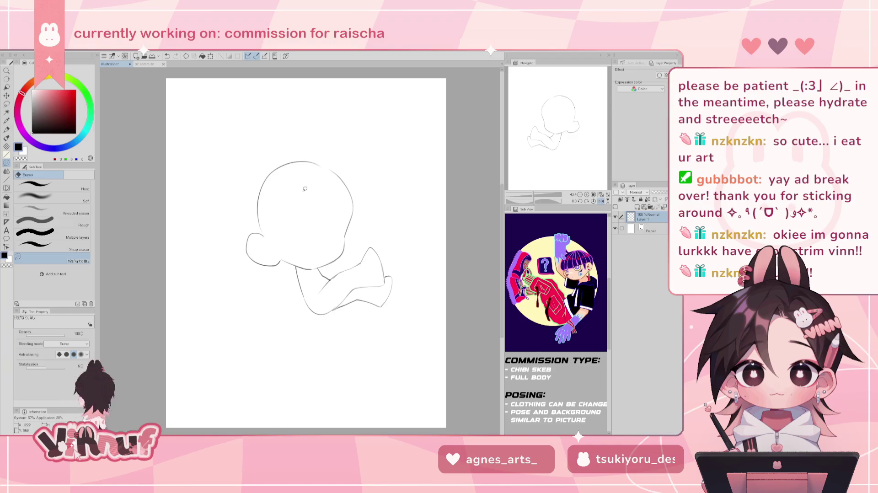
key("m")
left_click_drag(269, 220, 265, 235)
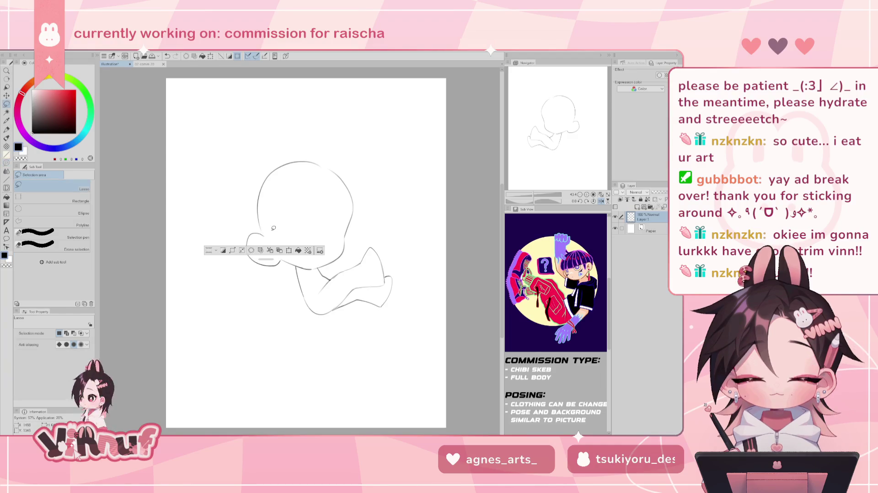
Lasso the ear on the head's right, shrink and tilt it slightly, and confirm
key("h")
key("b")
key("ctrl+d")
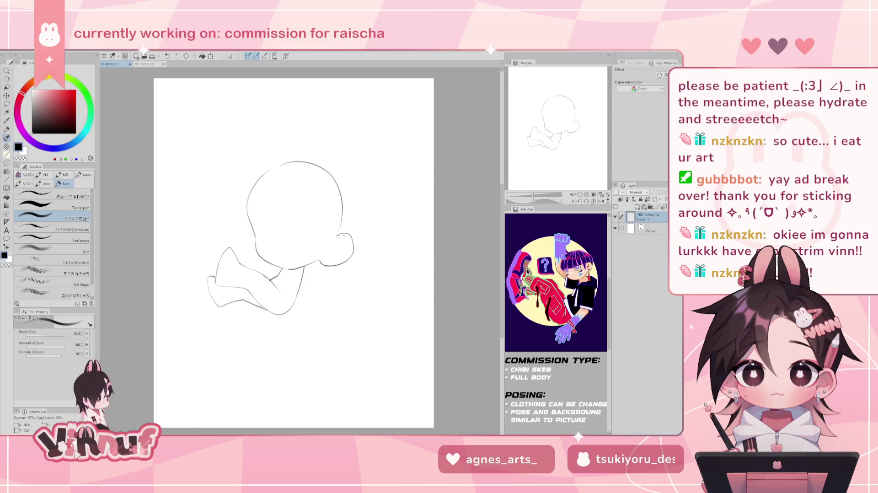
key("m")
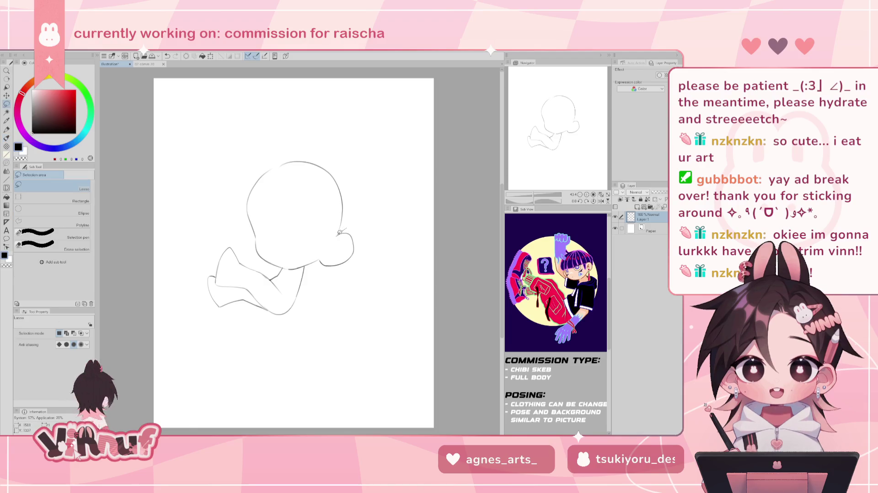
left_click_drag(322, 255, 369, 222)
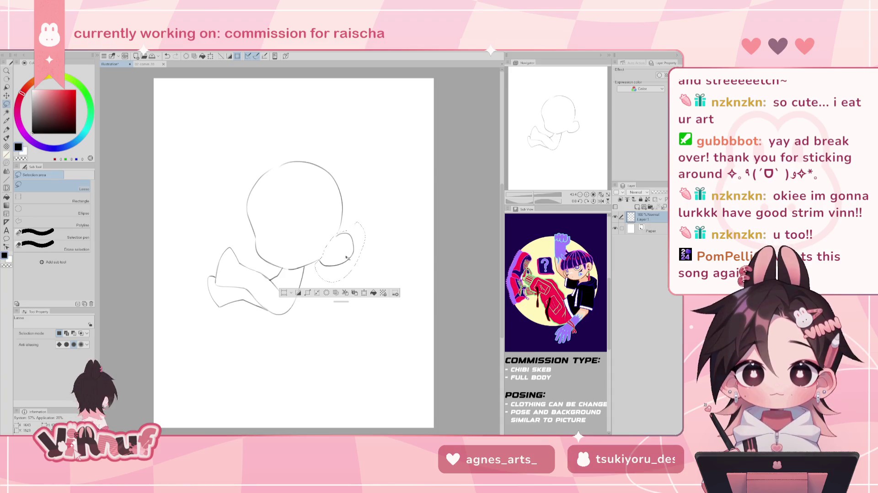
key("ctrl+t")
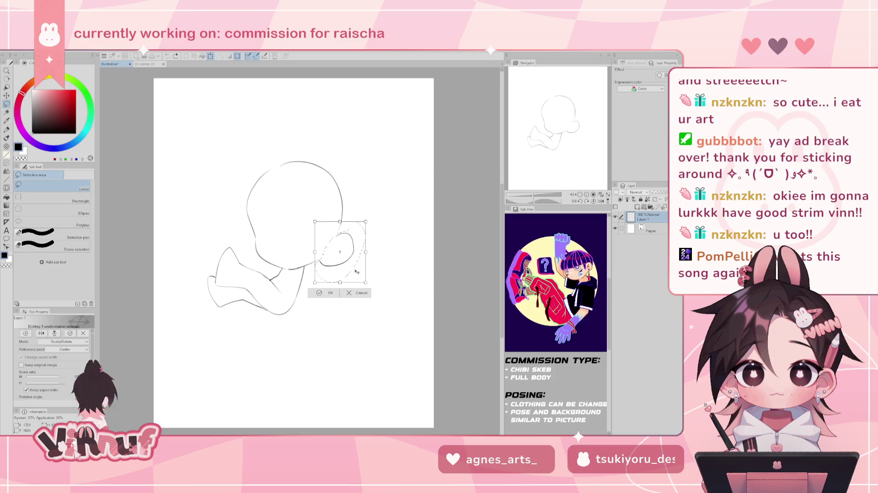
left_click_drag(364, 282, 339, 270)
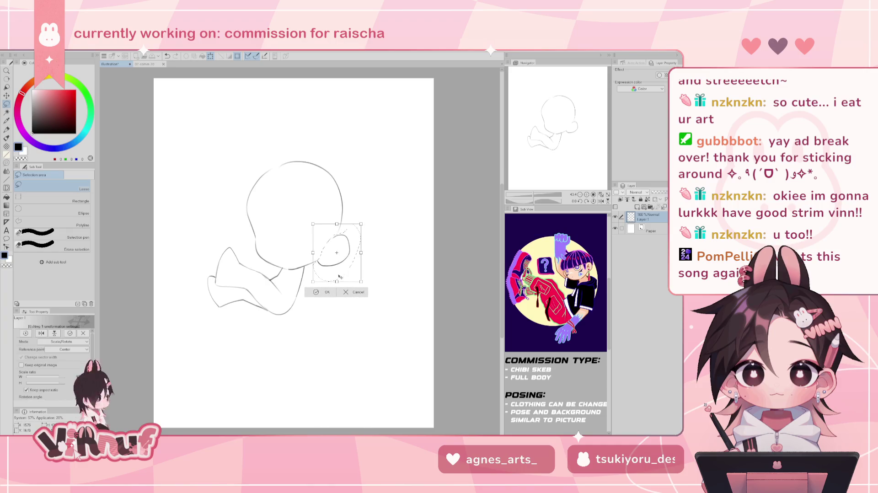
left_click(326, 293)
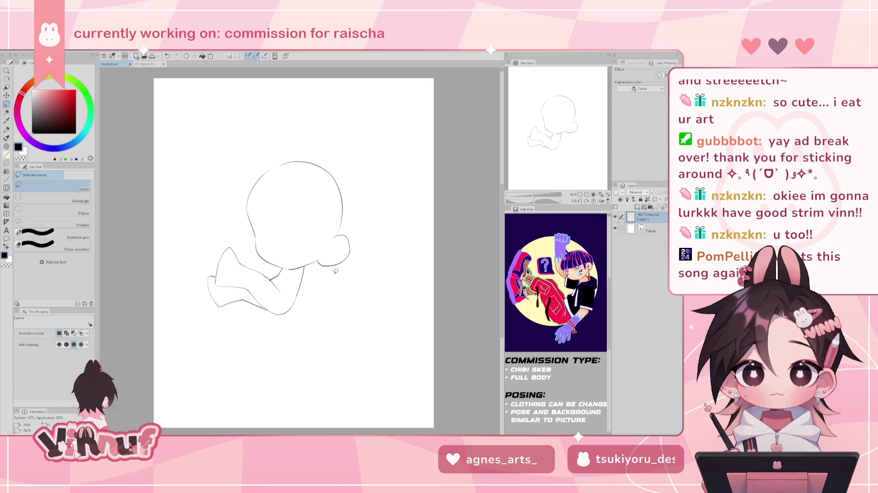
Remove the stray short strokes near the arm and neck below the head
key("b")
key("ctrl+z")
left_click_drag(250, 237, 259, 259)
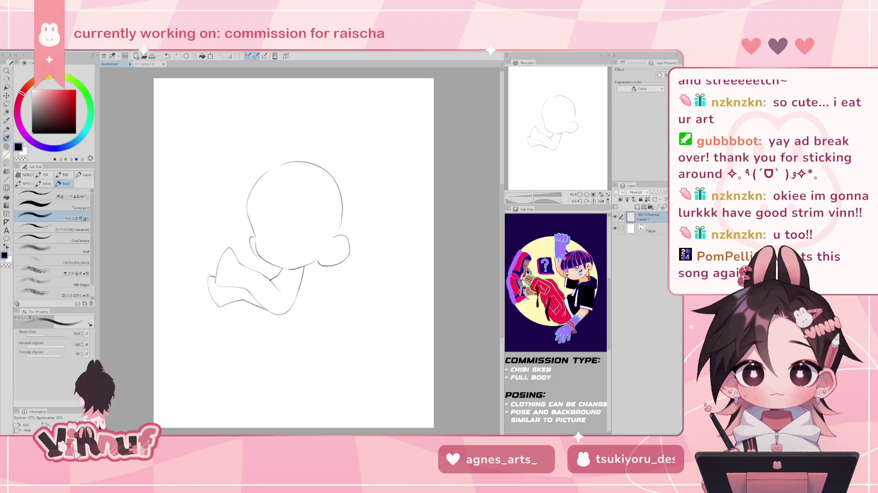
key("ctrl+z")
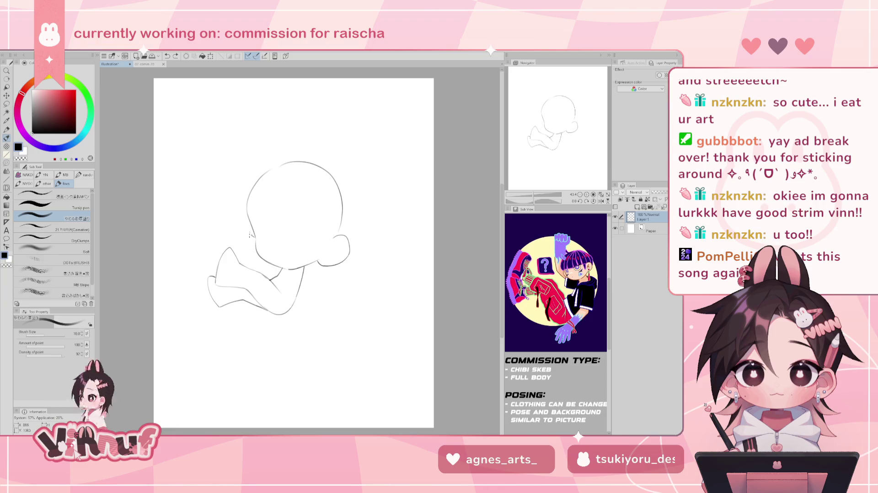
key("ctrl+z")
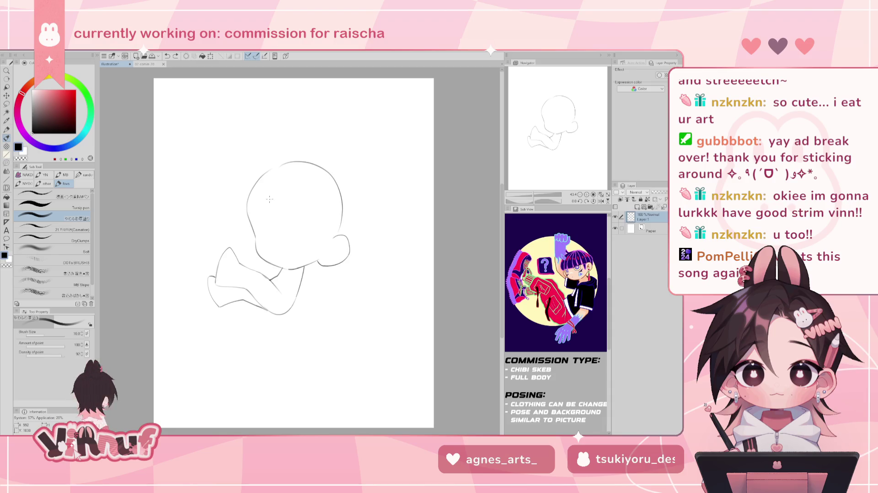
Rotate the lassoed lower body and legs clockwise, then undo leftover strokes near the arm
key("m")
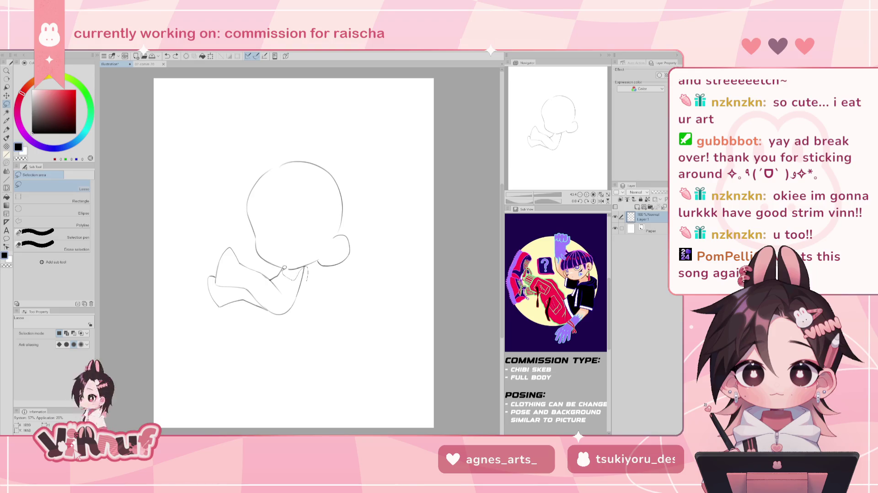
left_click_drag(257, 260, 319, 263)
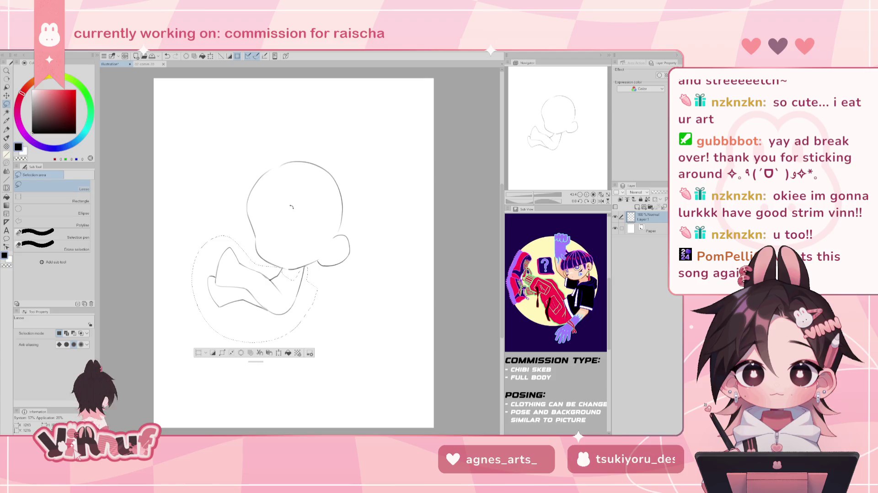
key("ctrl+t")
left_click_drag(303, 285, 300, 297)
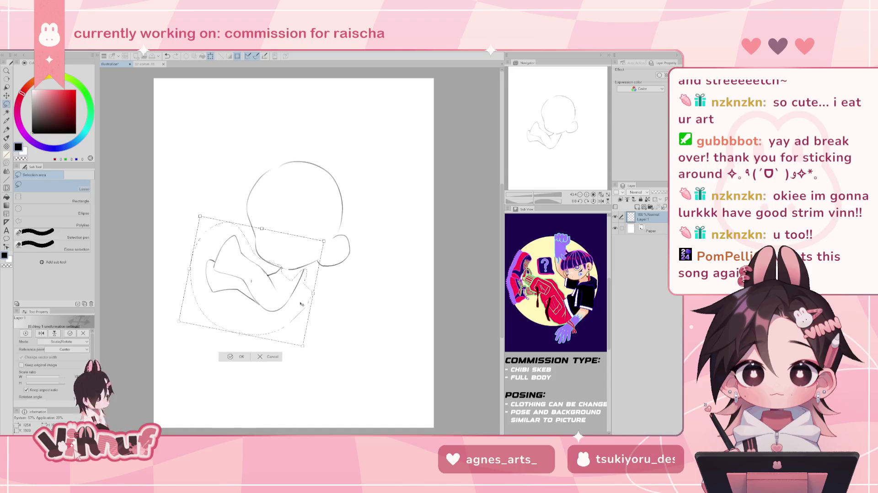
key("Return")
key("e")
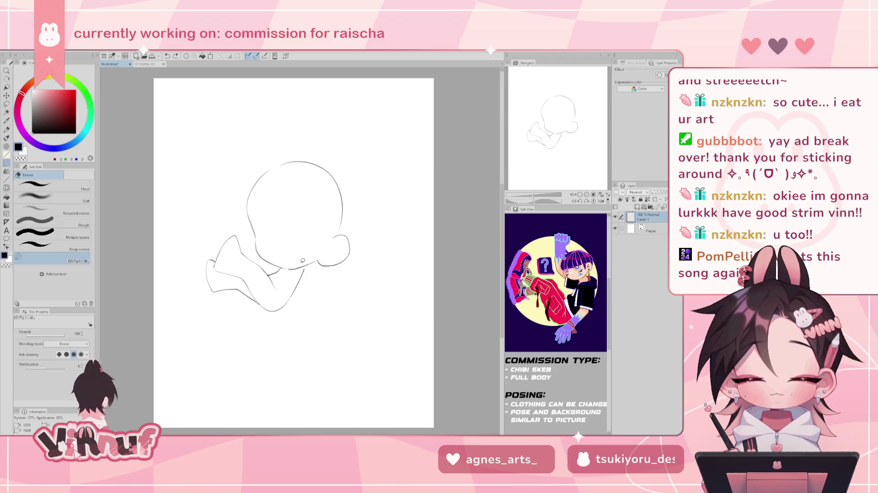
key("b")
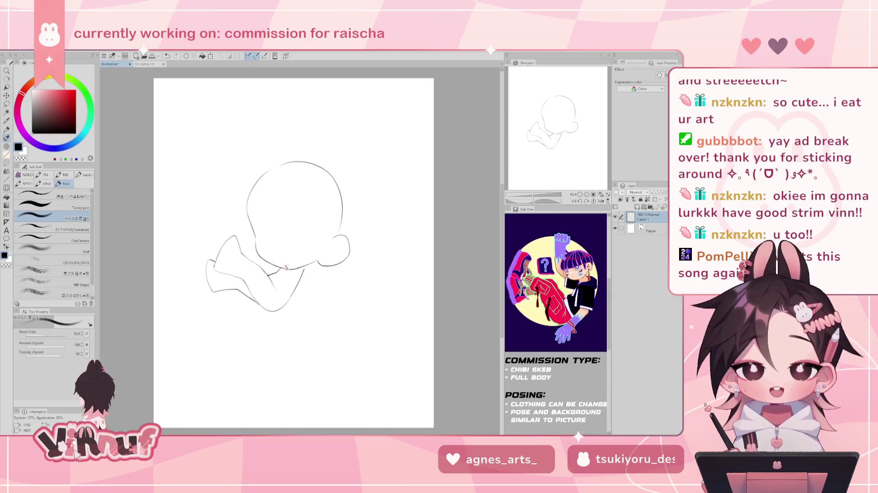
key("ctrl+z")
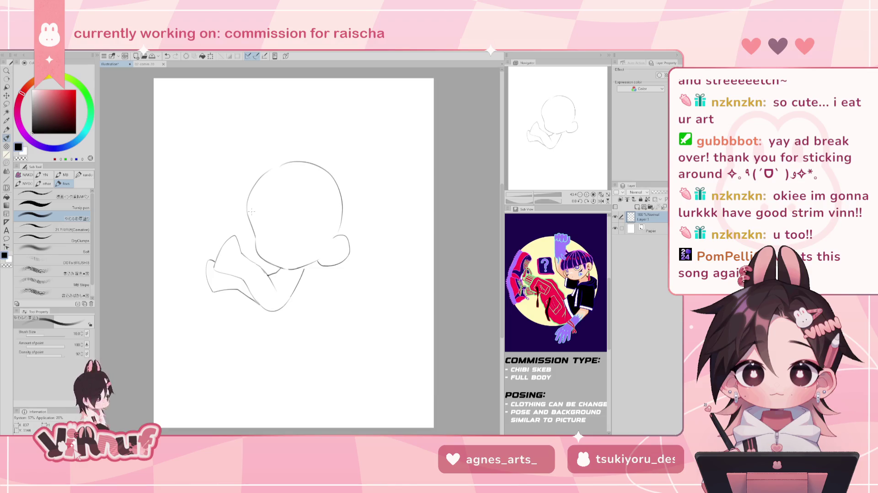
key("ctrl+z")
key("ctrl+z")
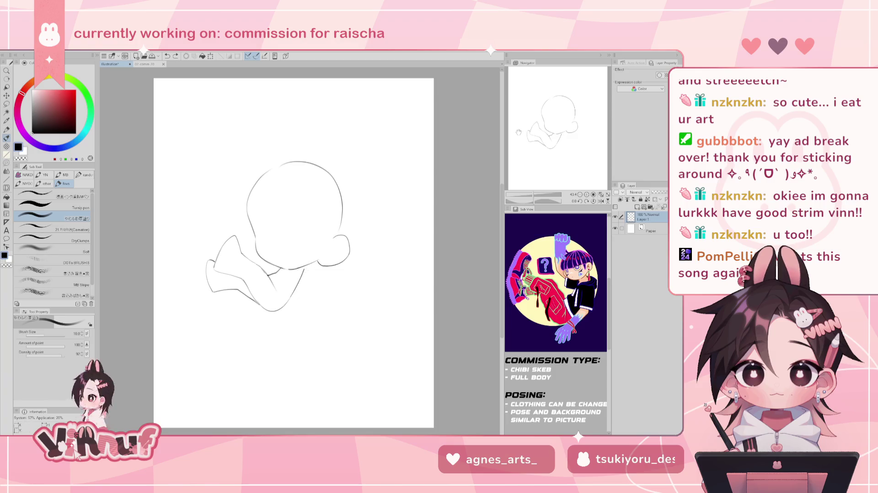
key("m")
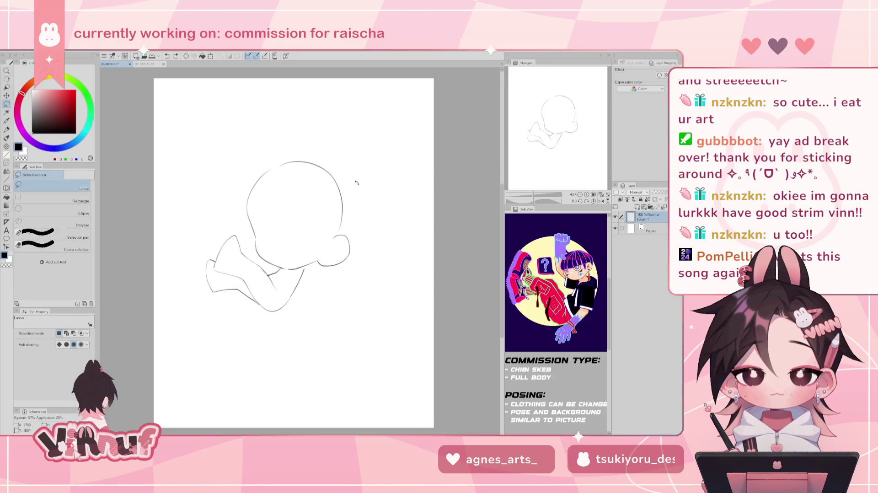
Rotate the whole chibi sketch clockwise and apply it
key("ctrl+t")
mouse_move(356, 143)
left_mouse_down()
mouse_move(362, 184)
mouse_move(335, 206)
left_mouse_up()
key("Return")
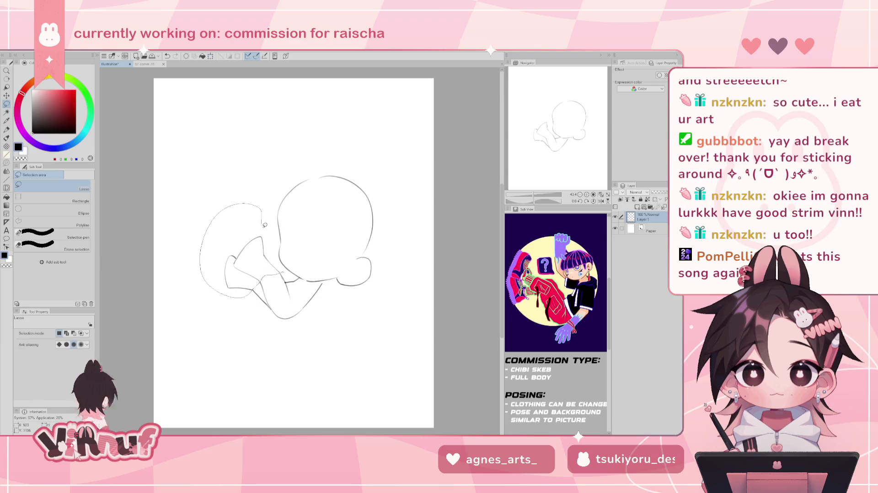
Lasso the folded legs, rotate them about 18° counter-clockwise, nudge into place and apply
left_click_drag(249, 293, 276, 274)
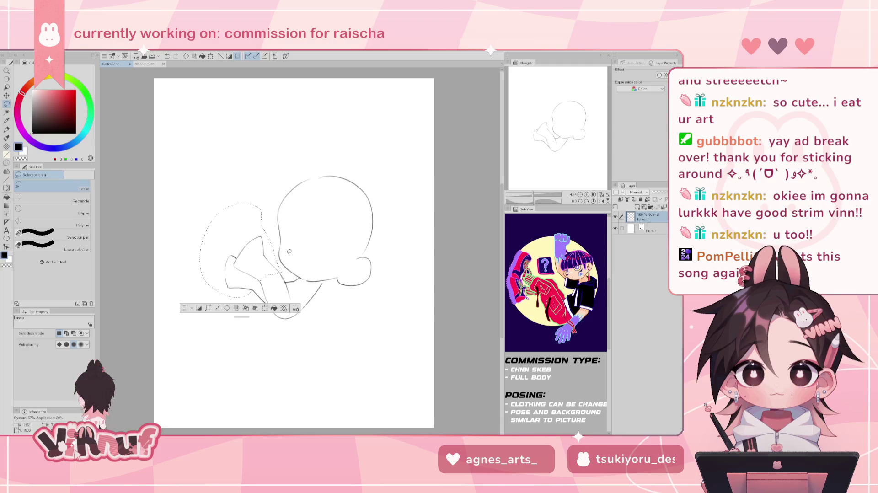
key("ctrl+t")
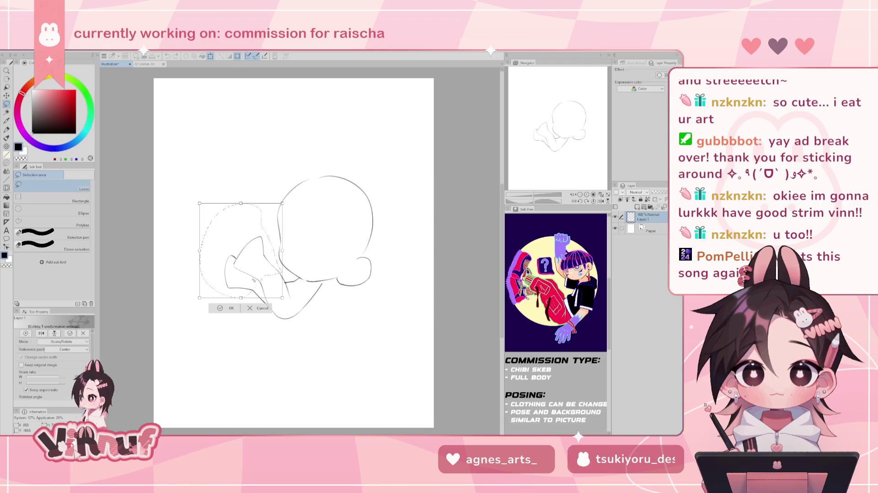
left_click_drag(265, 205, 241, 196)
left_click_drag(252, 252, 251, 243)
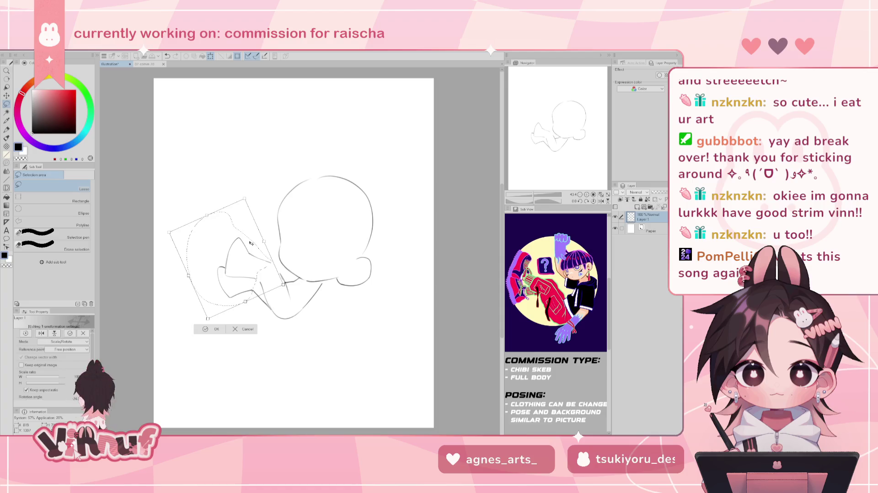
key("Return")
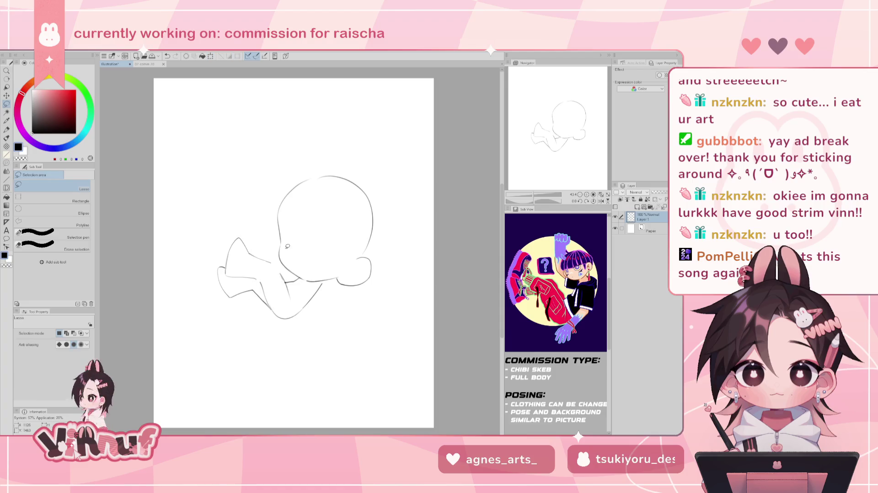
key("e")
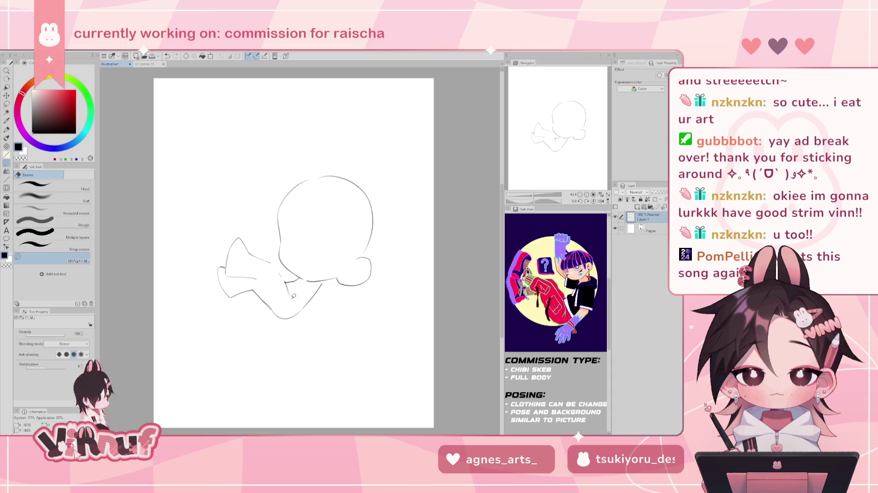
Add a short line where the arm meets the torso, then loosely lasso the head and body
key("p")
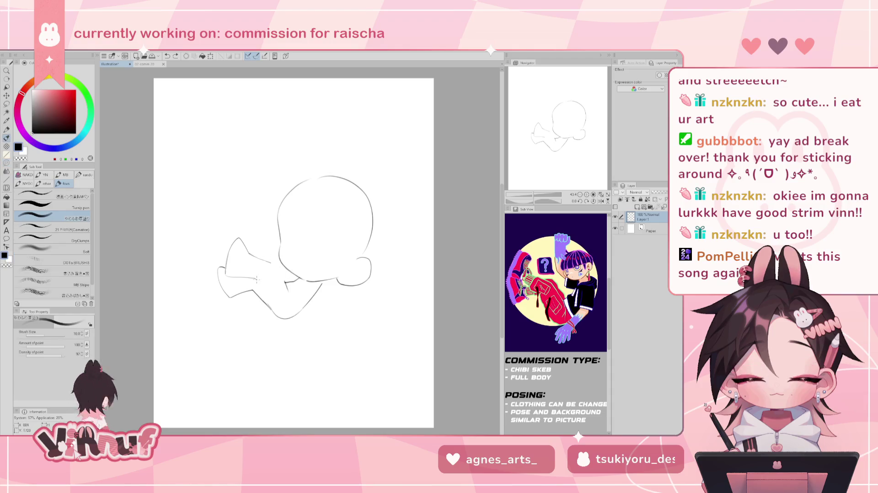
key("ctrl+z")
key("e")
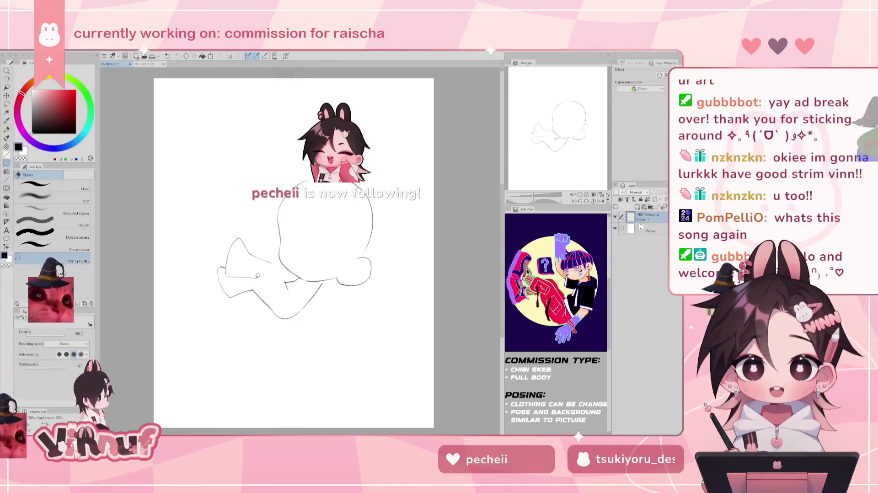
key("b")
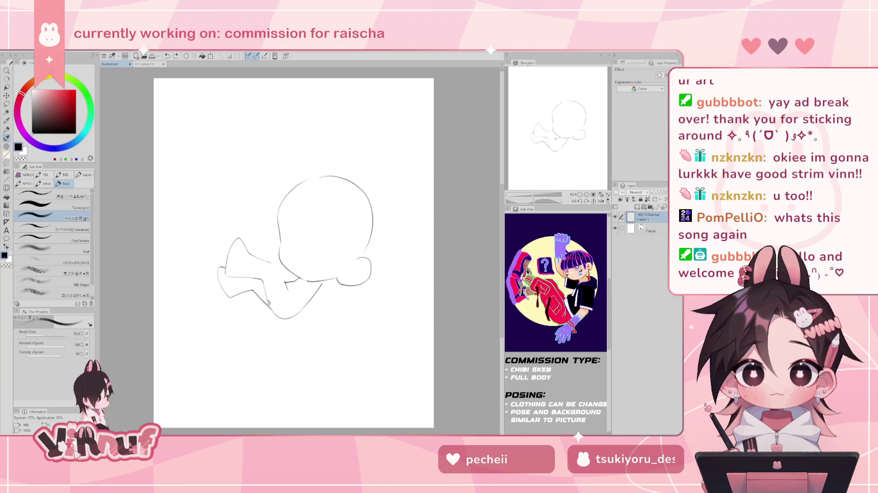
key("e")
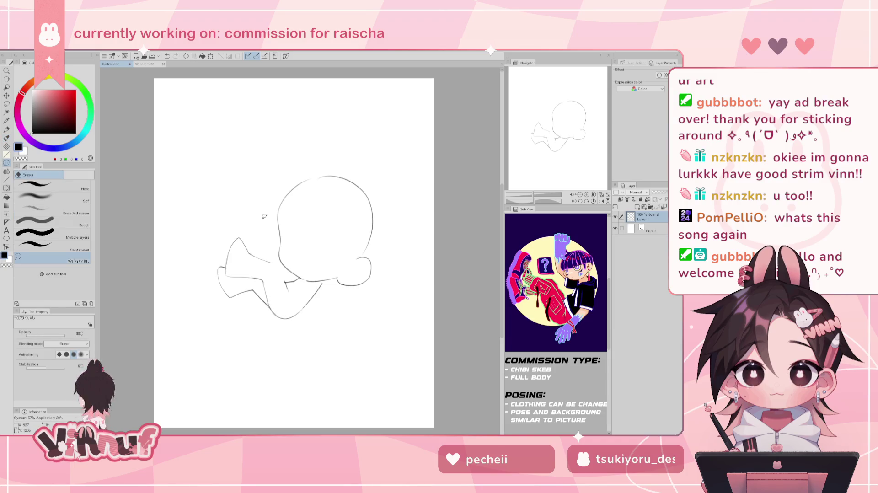
key("b")
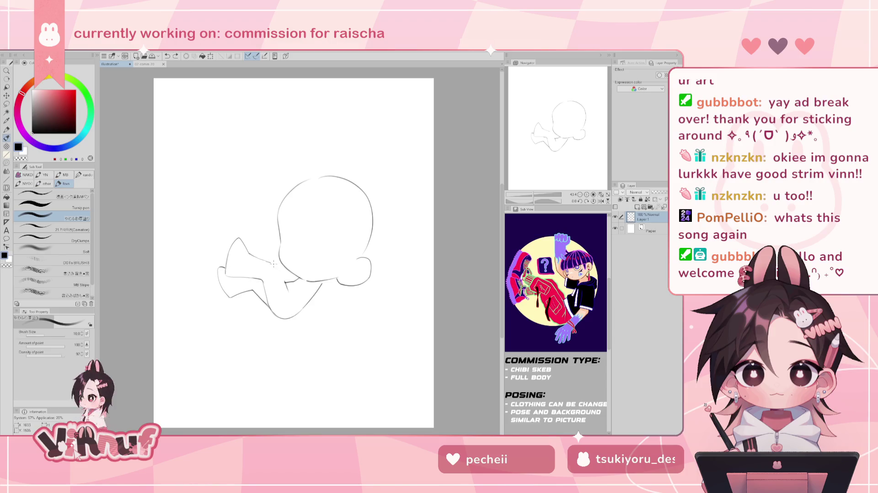
left_click_drag(276, 267, 286, 281)
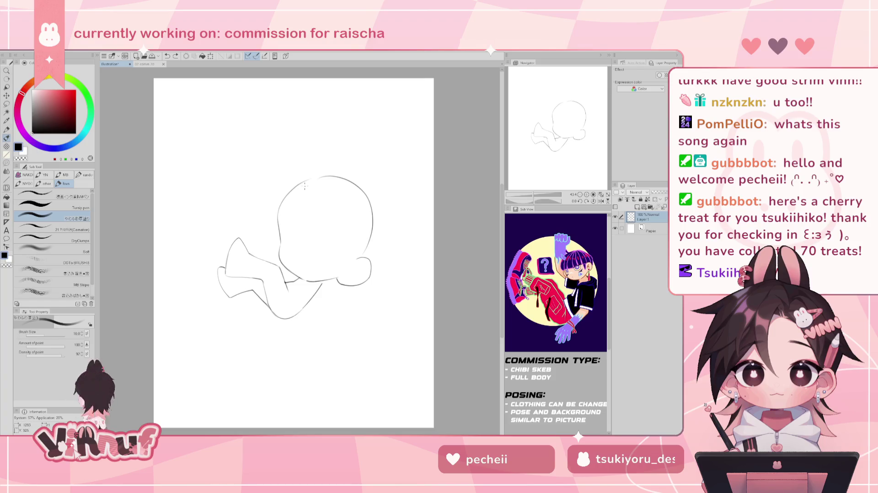
key("m")
mouse_move(287, 271)
left_mouse_down()
mouse_move(270, 176)
mouse_move(365, 303)
mouse_move(297, 274)
left_mouse_up()
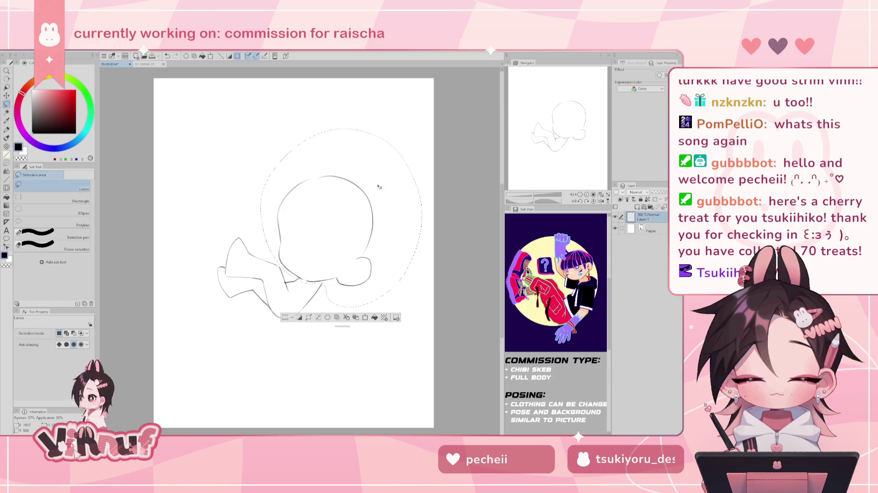
Rotate the selected head and body clockwise, shift them slightly left and up, and confirm
key("ctrl+t")
left_click_drag(342, 220, 344, 224)
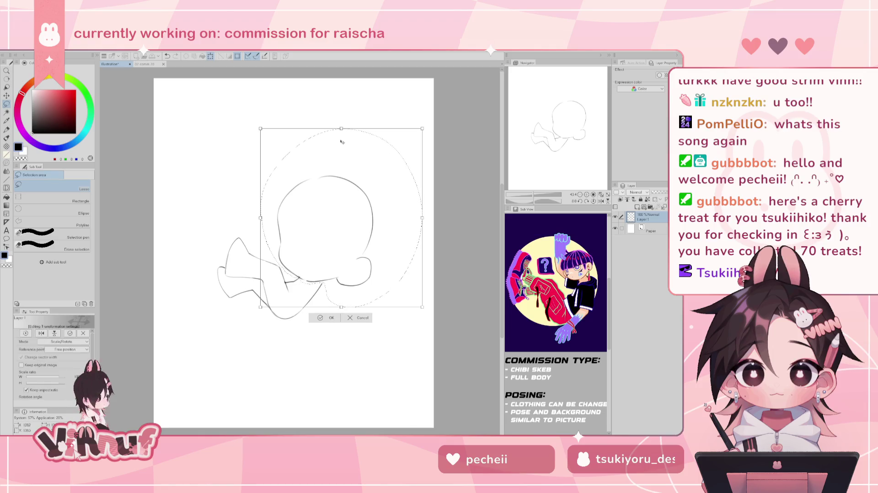
left_click_drag(341, 119, 375, 105)
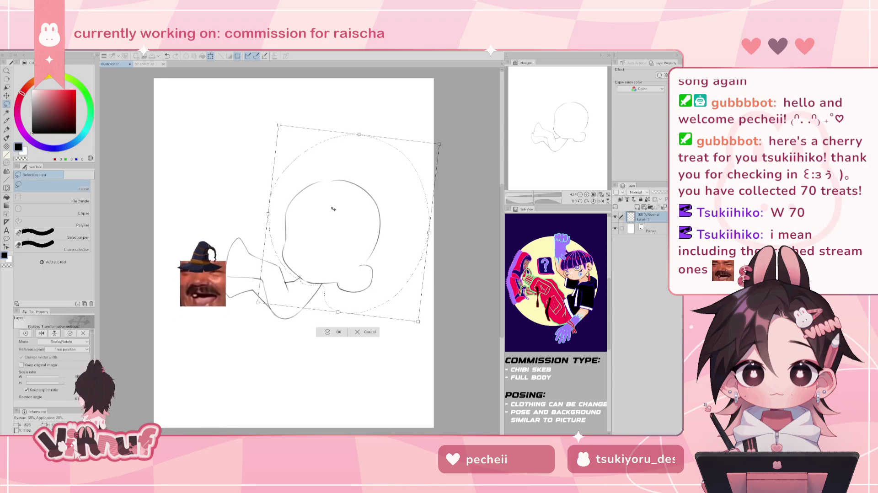
left_click_drag(334, 209, 331, 208)
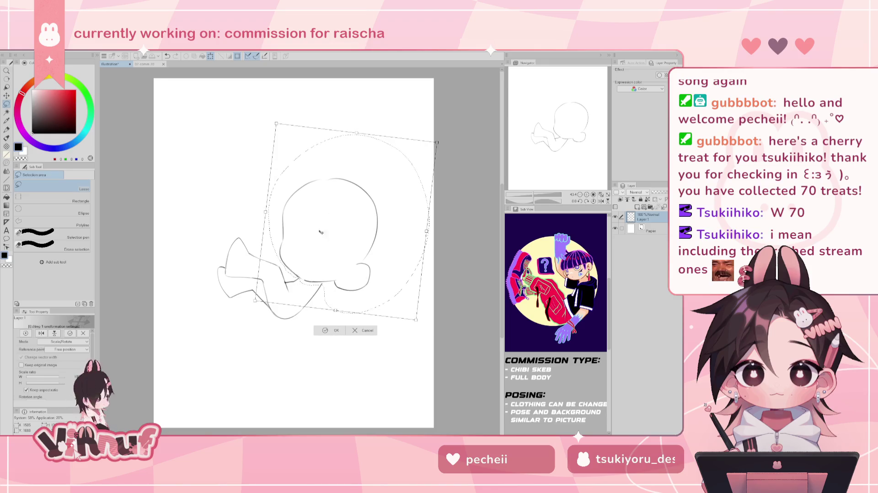
left_click(336, 329)
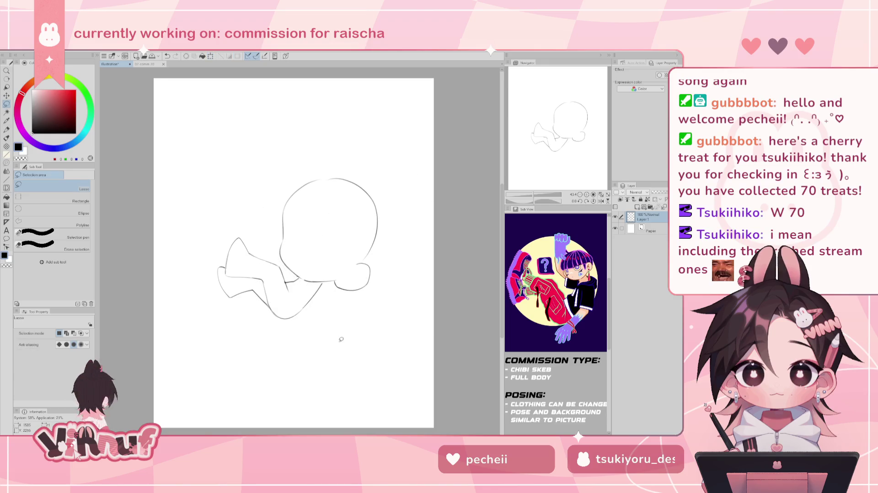
Redraw the lower-leg line and try a curved line under the head down to the body
key("b")
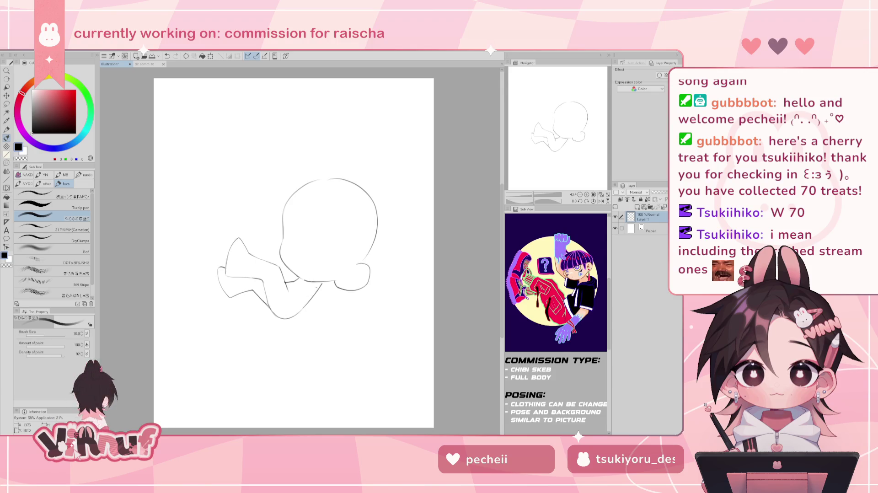
left_click_drag(323, 283, 287, 317)
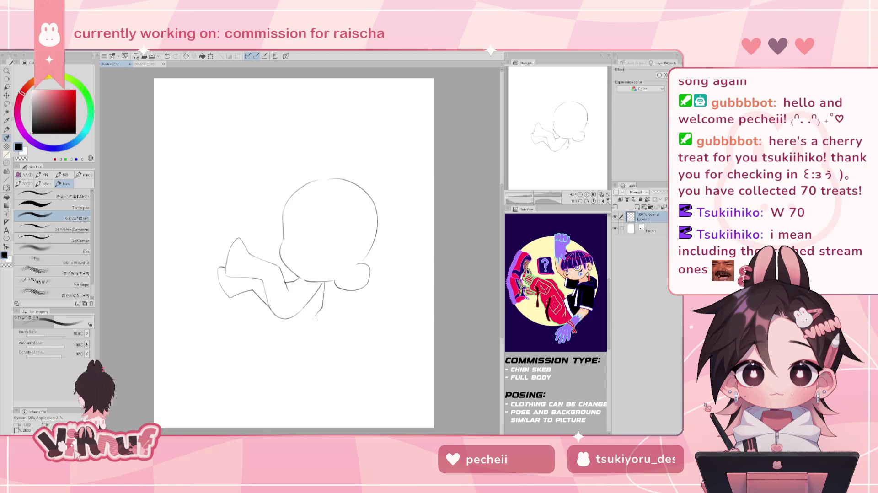
key("ctrl+z")
key("ctrl+z")
left_click_drag(323, 283, 316, 320)
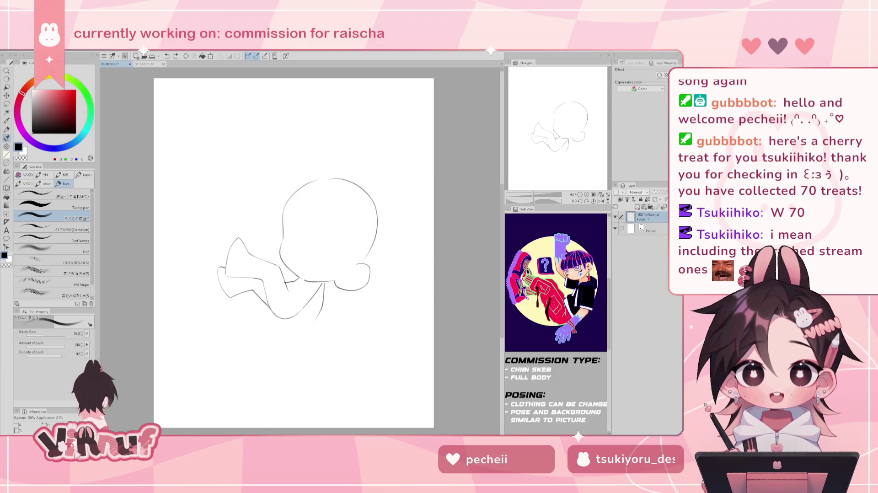
left_click_drag(565, 137, 555, 117)
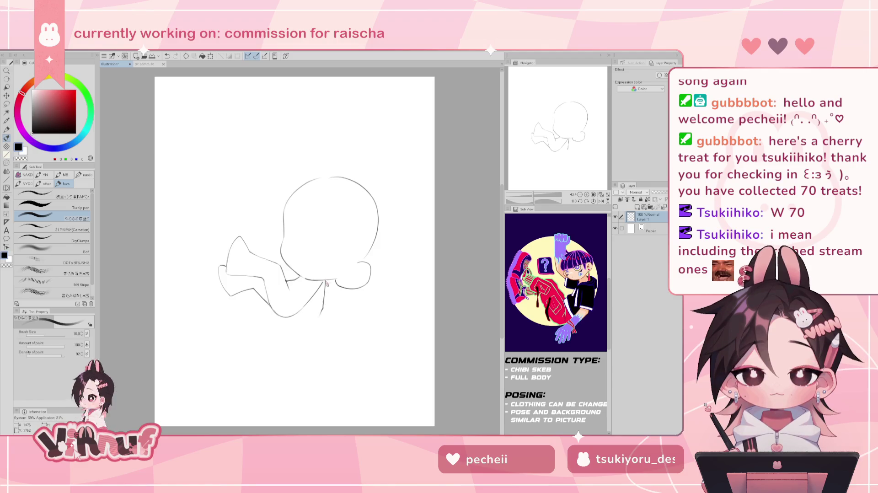
key("ctrl+z")
mouse_move(325, 281)
left_mouse_down()
mouse_move(320, 307)
mouse_move(293, 314)
left_mouse_up()
key("ctrl+z")
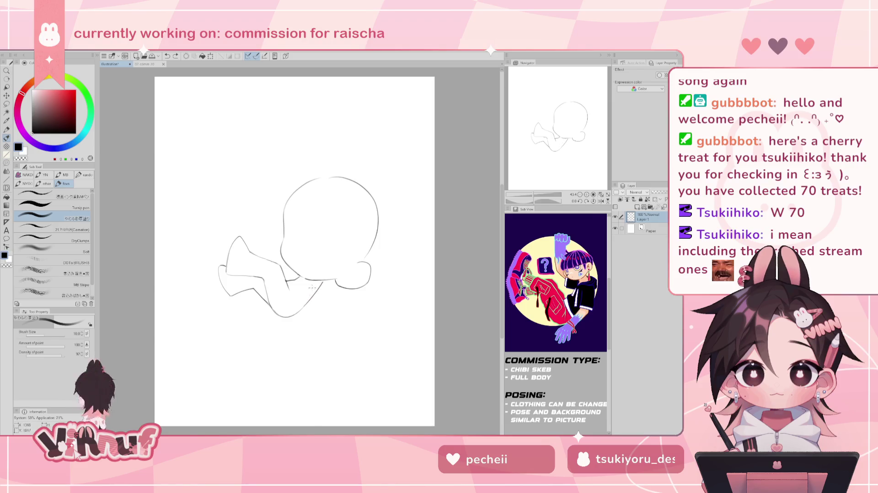
Mirror the canvas once more to check, then flip it back to normal
key("h")
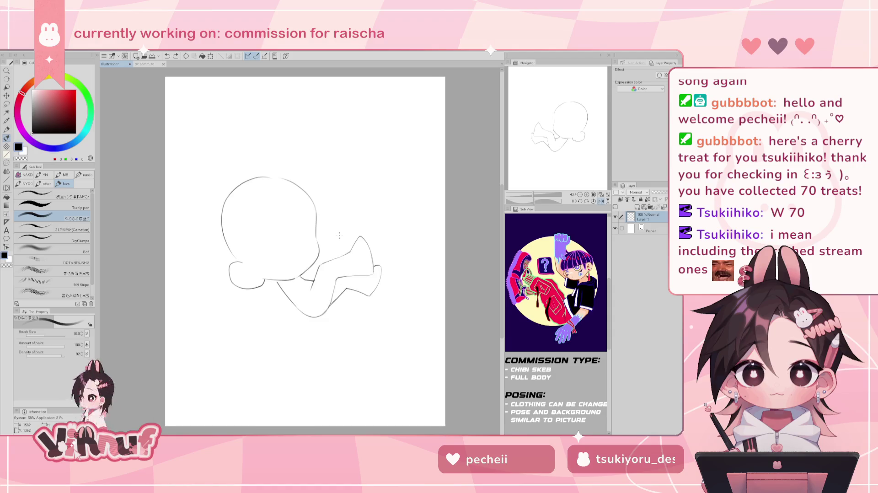
key("h")
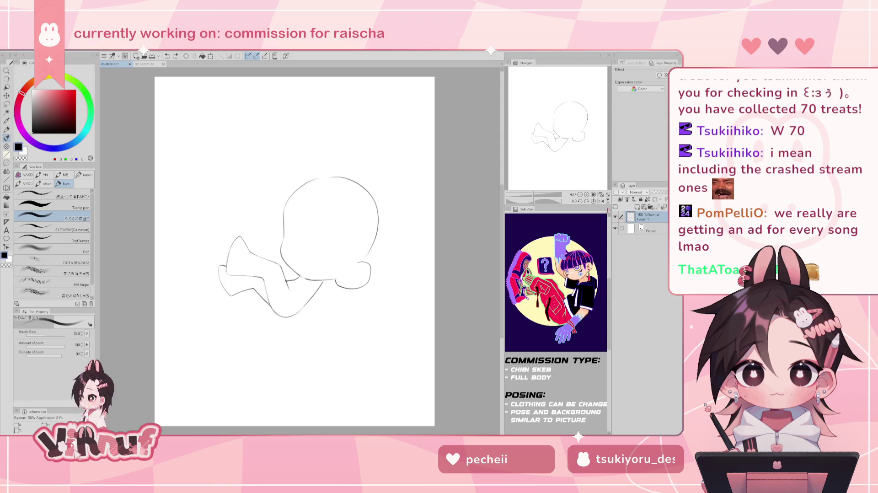
Enlarge the liquify brush to about 334, then return to the pen and undo the last stroke
left_click(7, 187)
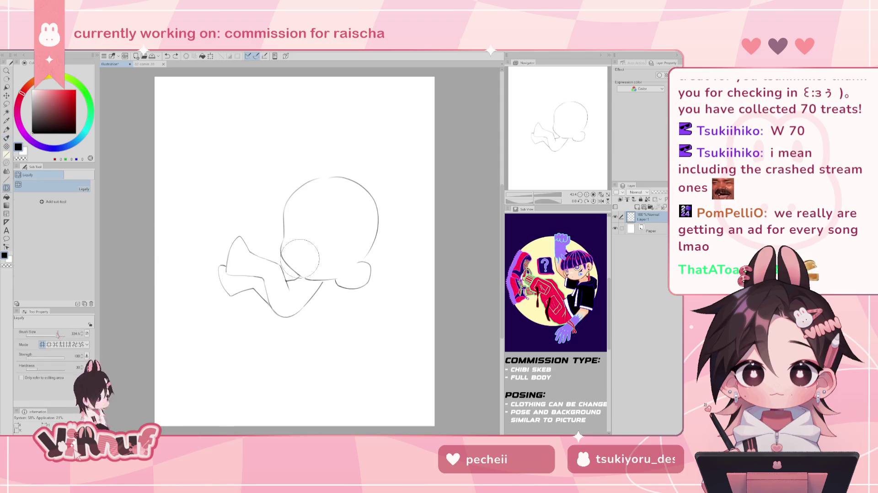
left_click_drag(57, 337, 62, 337)
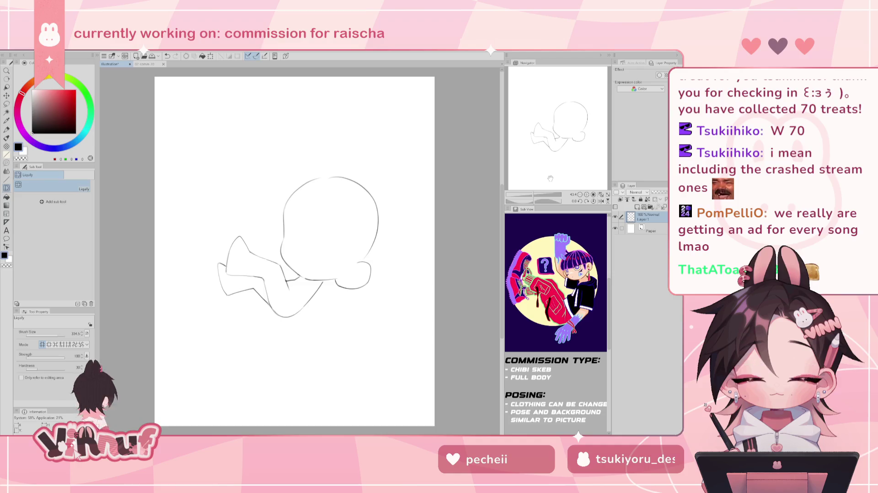
key("b")
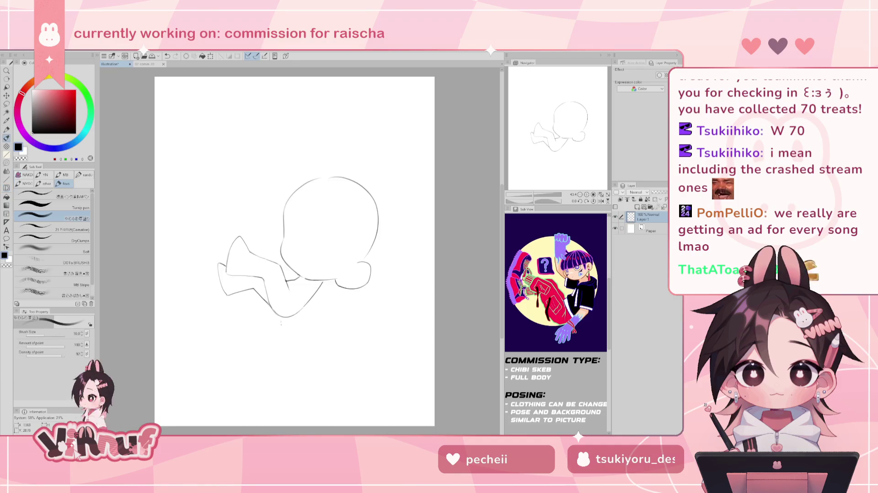
key("ctrl+z")
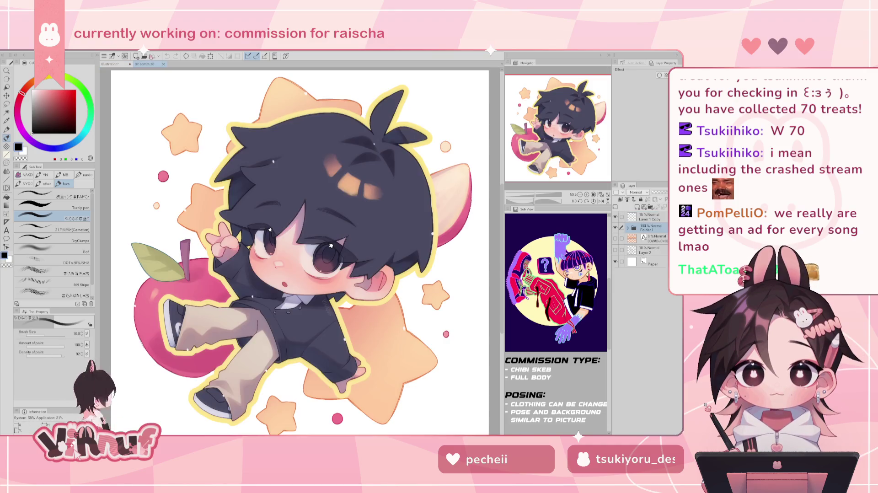
Check the finished chibi illustration for reference, then try and discard a short line below the body
left_click(146, 64)
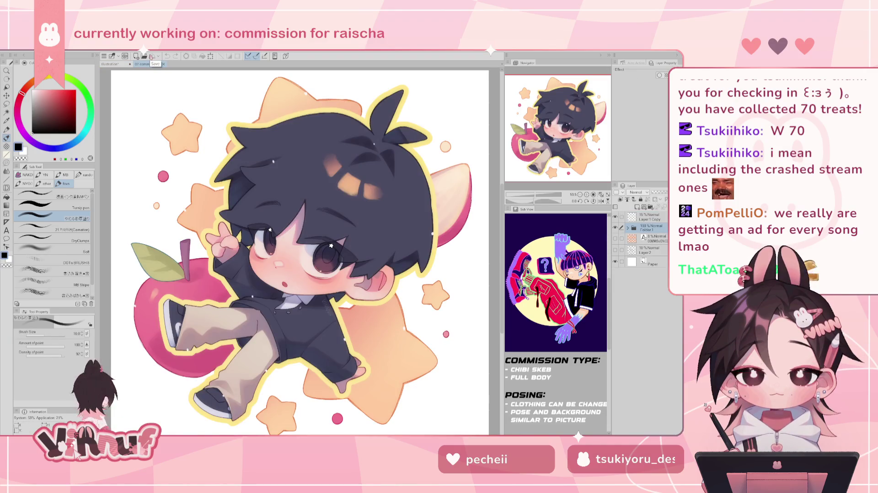
left_click(118, 64)
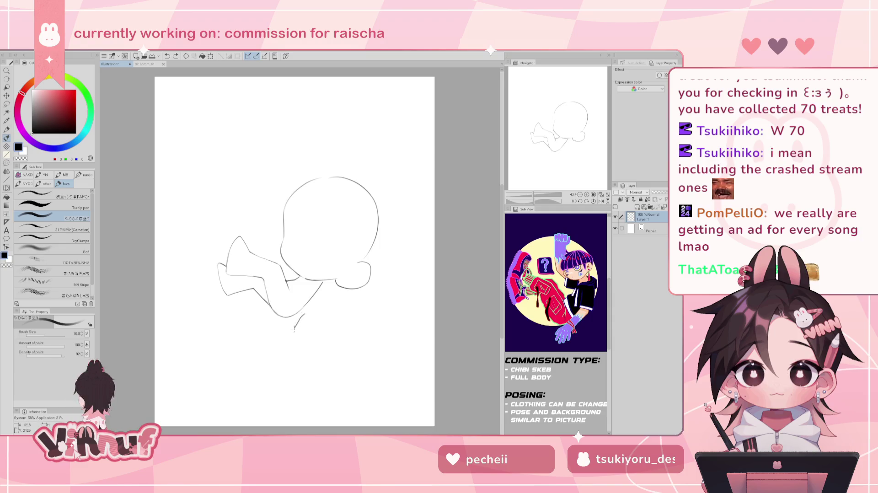
left_click_drag(303, 327, 310, 333)
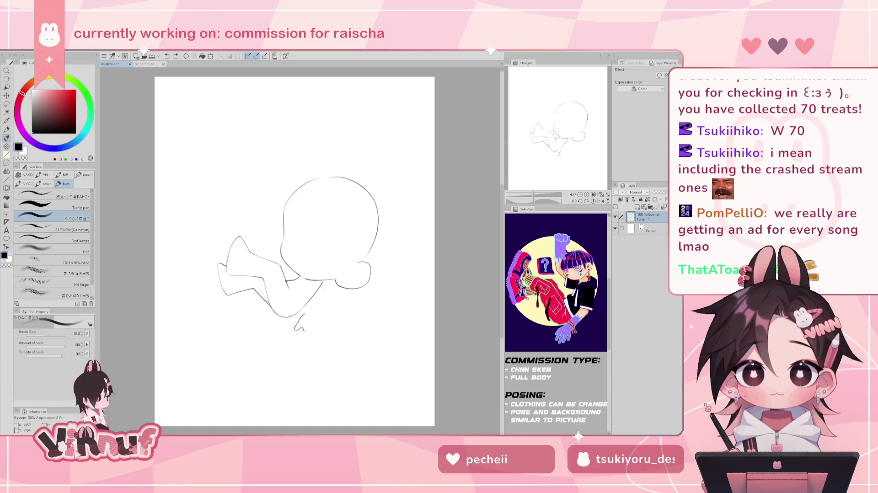
key("ctrl+z")
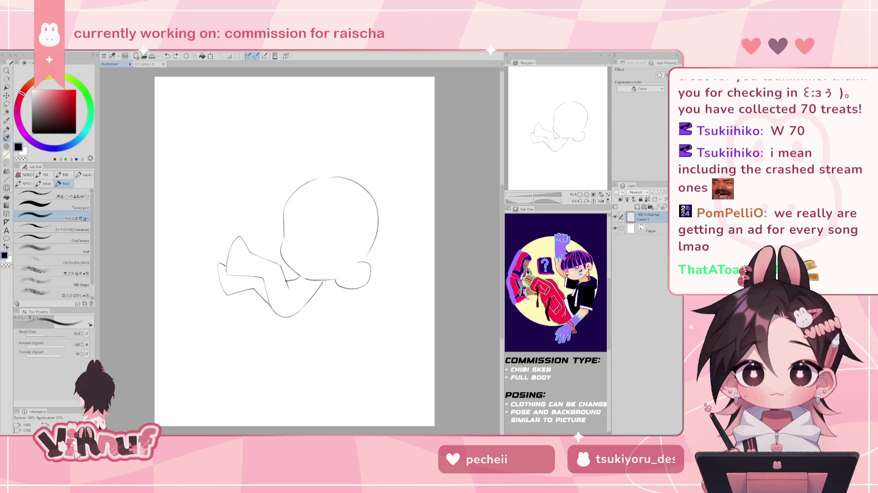
Draw a longer line down from the body's right side, discarding a short trial stroke
left_click_drag(325, 282, 314, 318)
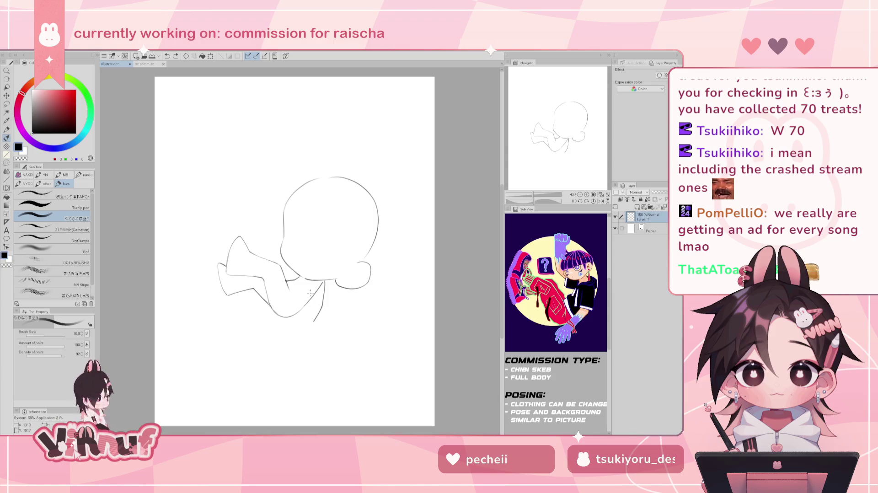
left_click_drag(308, 303, 298, 319)
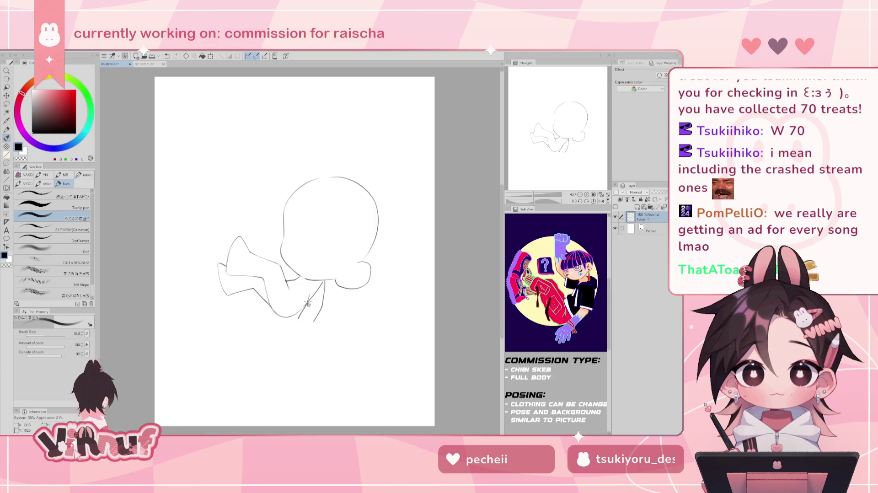
key("ctrl+z")
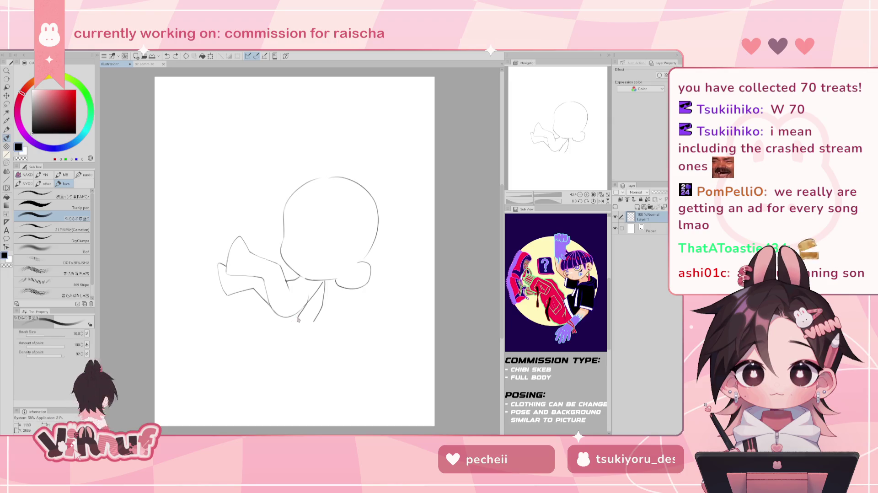
Sketch trial foot and toe strokes beneath the body, then undo them all
left_click_drag(288, 329, 294, 334)
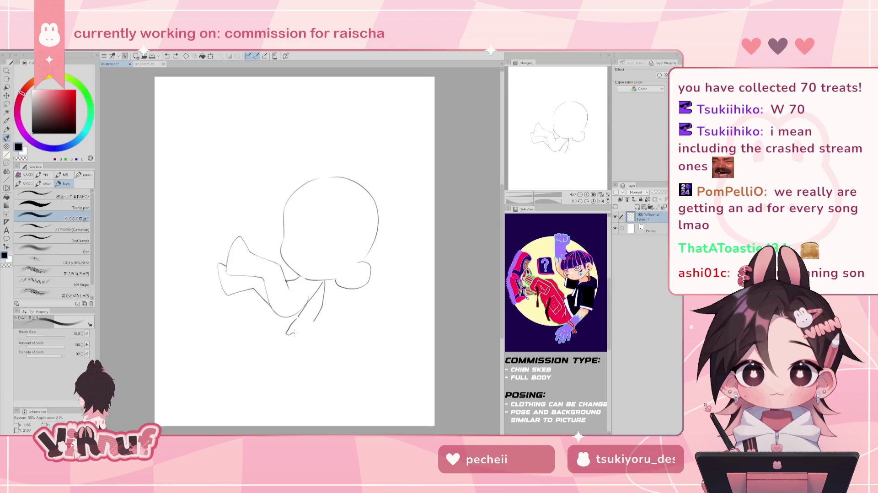
key("ctrl+z")
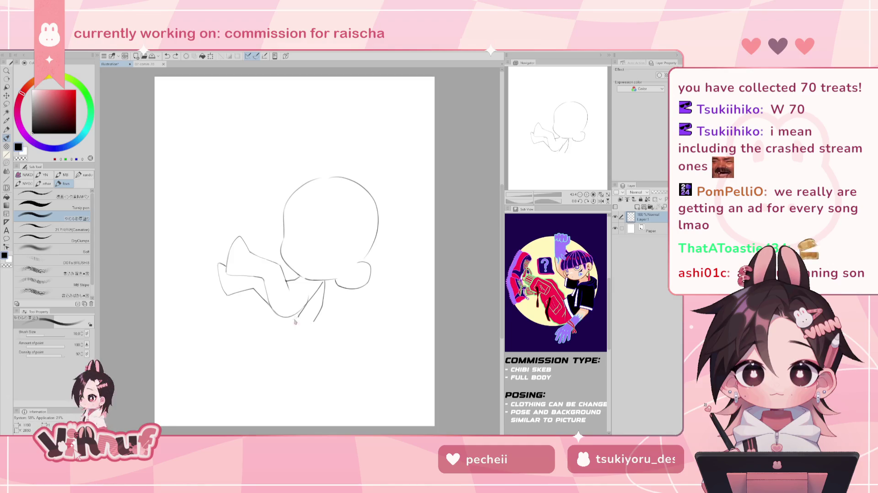
left_click_drag(286, 329, 298, 339)
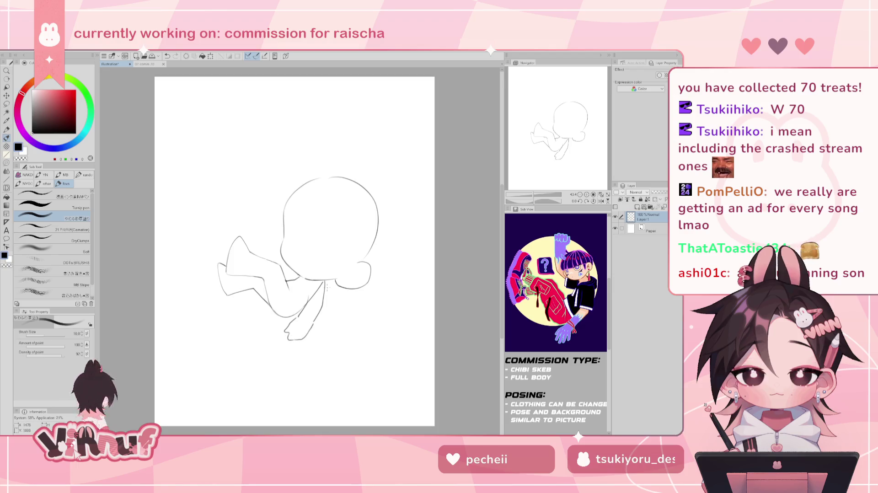
key("e")
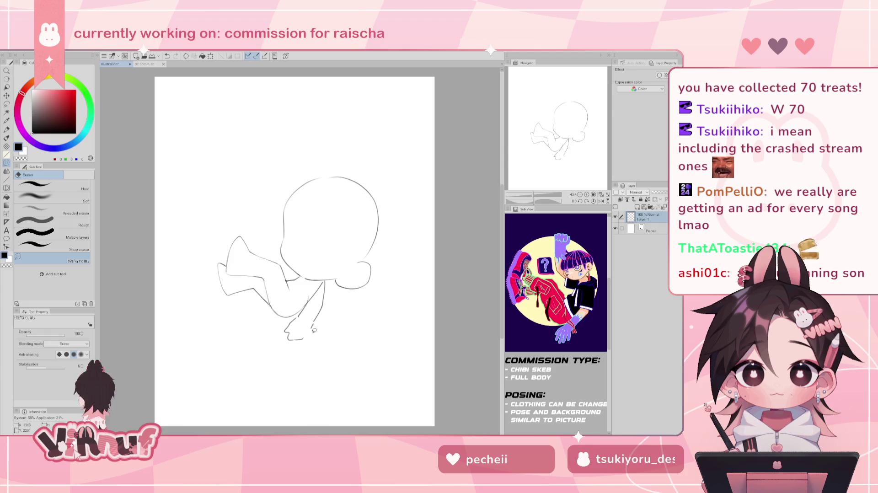
key("p")
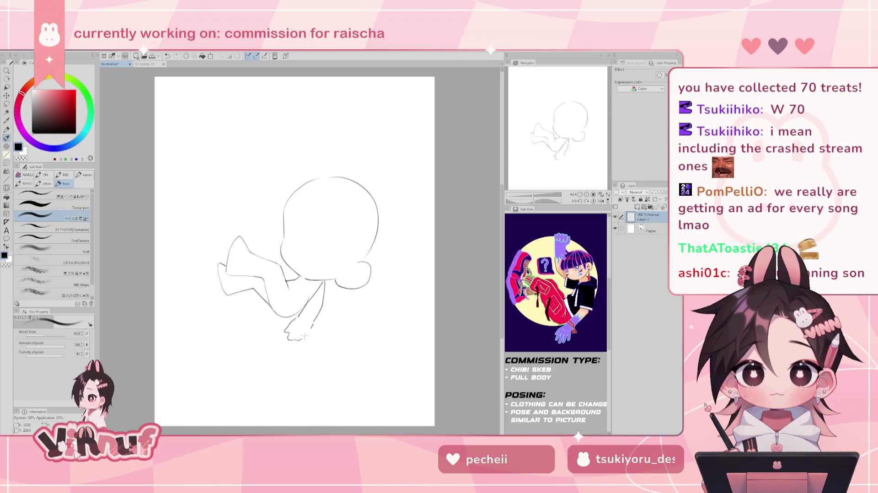
left_click_drag(302, 338, 297, 339)
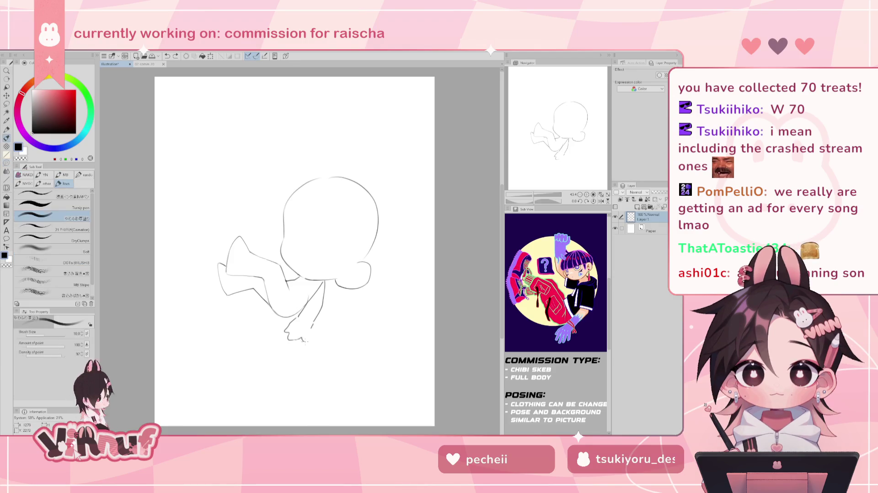
key("ctrl+z")
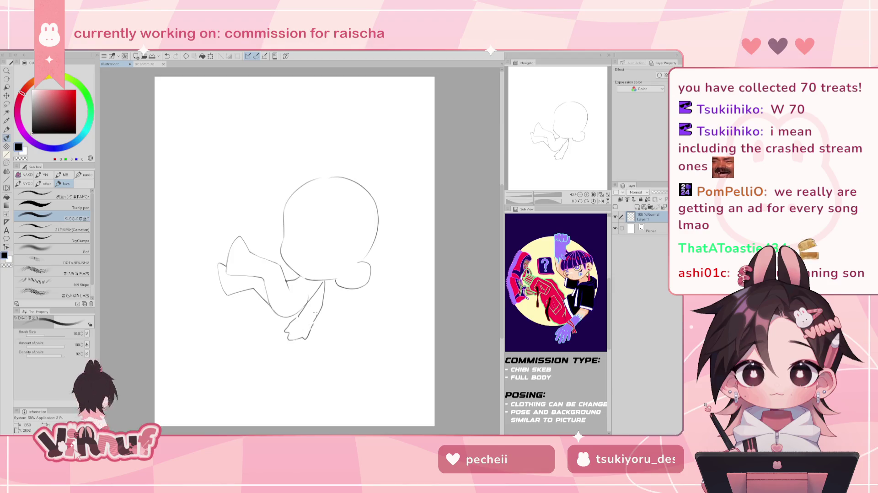
key("ctrl+z")
key("ctrl+z")
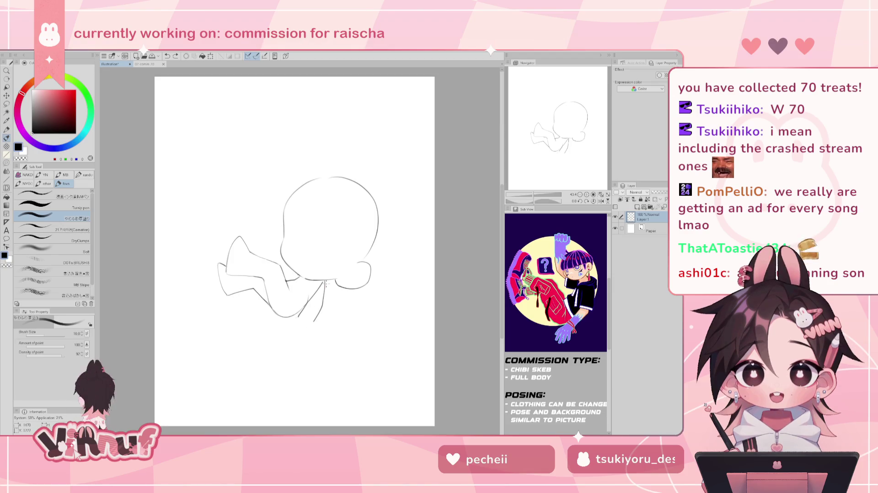
Draw the line sloping down-left from the body's right side and undo a stray stroke beside it
key("e")
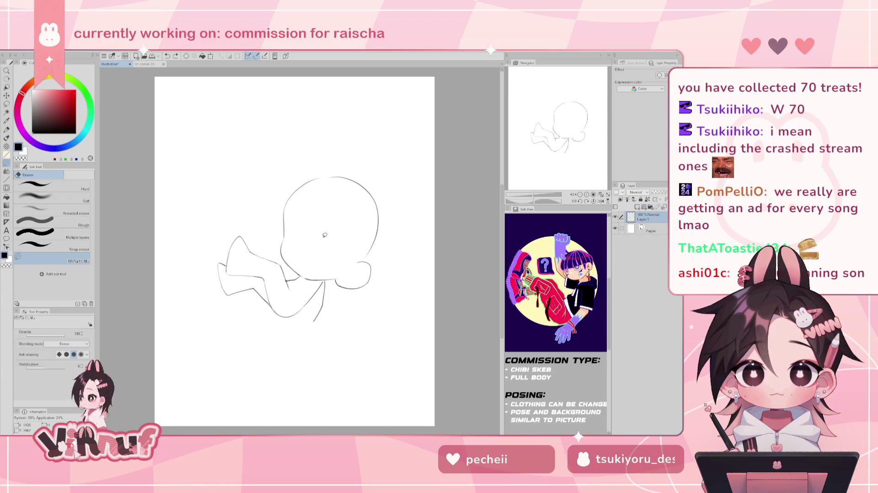
key("p")
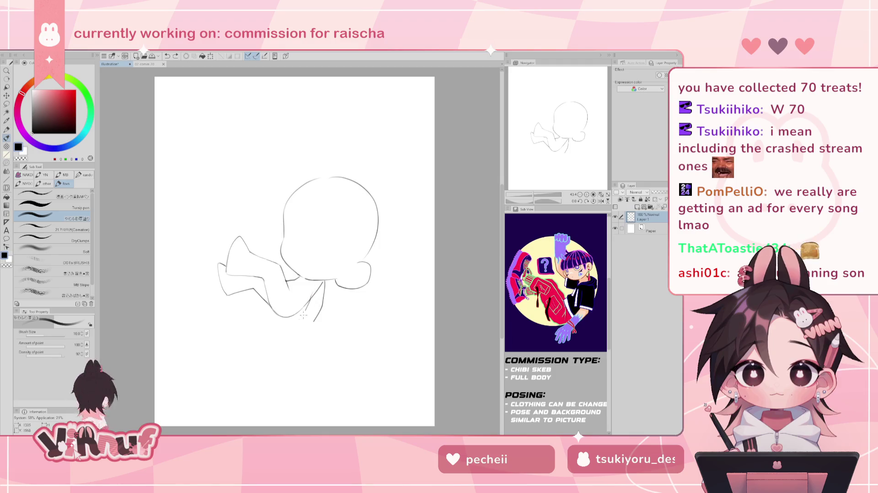
left_click_drag(321, 284, 301, 318)
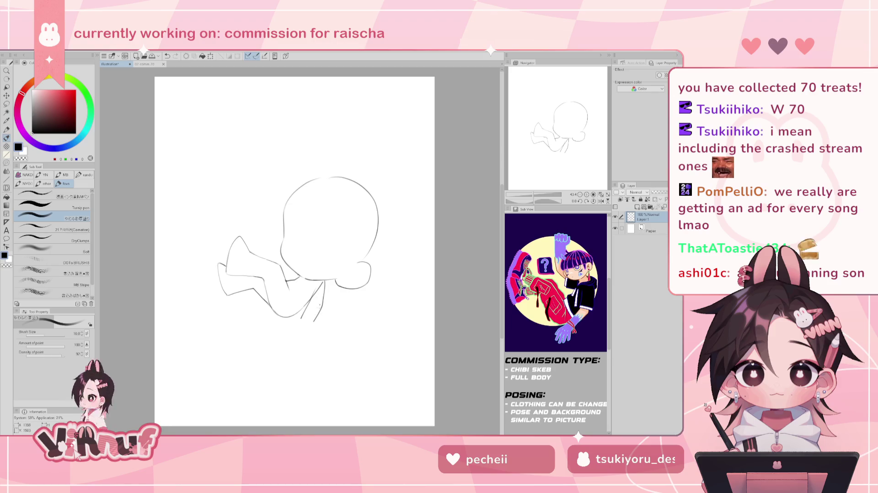
key("e")
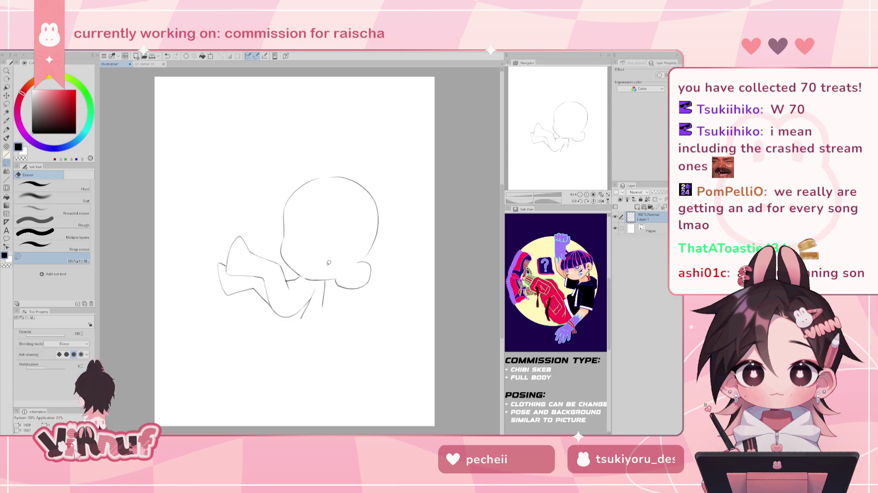
key("p")
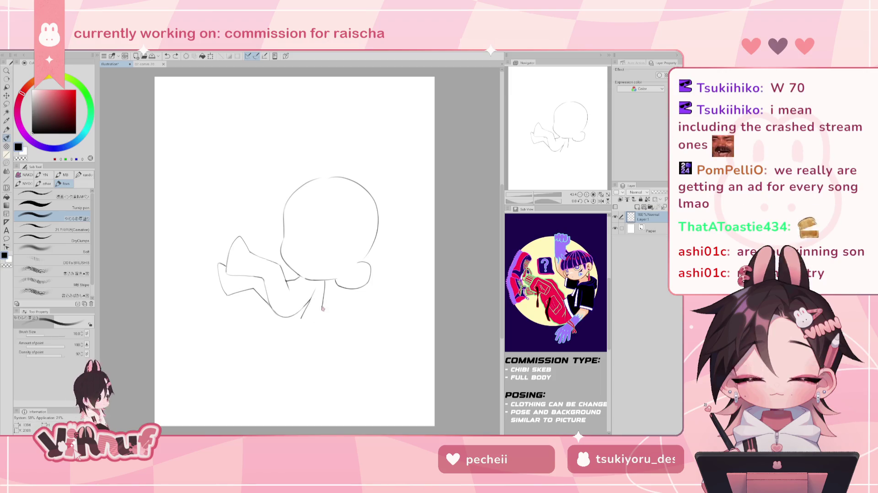
left_click_drag(324, 303, 322, 320)
key("ctrl+z")
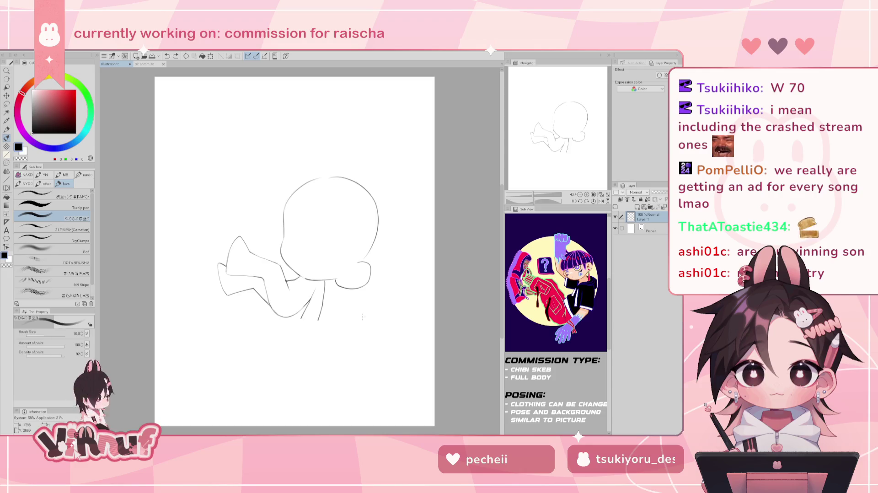
Try arm and wrist outline strokes right of the torso, keeping a short mark at the arm's lower end
mouse_move(359, 329)
left_mouse_down()
mouse_move(348, 355)
mouse_move(356, 358)
left_mouse_up()
key("ctrl+z")
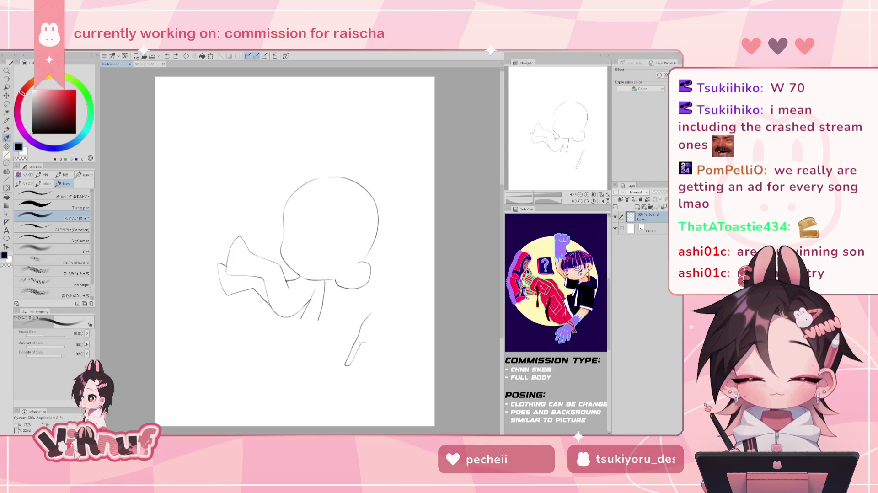
key("ctrl+z")
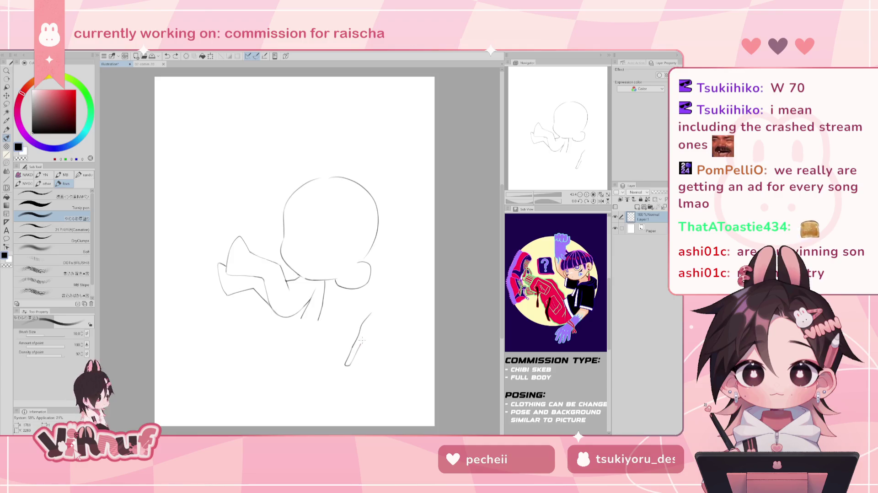
left_click_drag(360, 373, 367, 370)
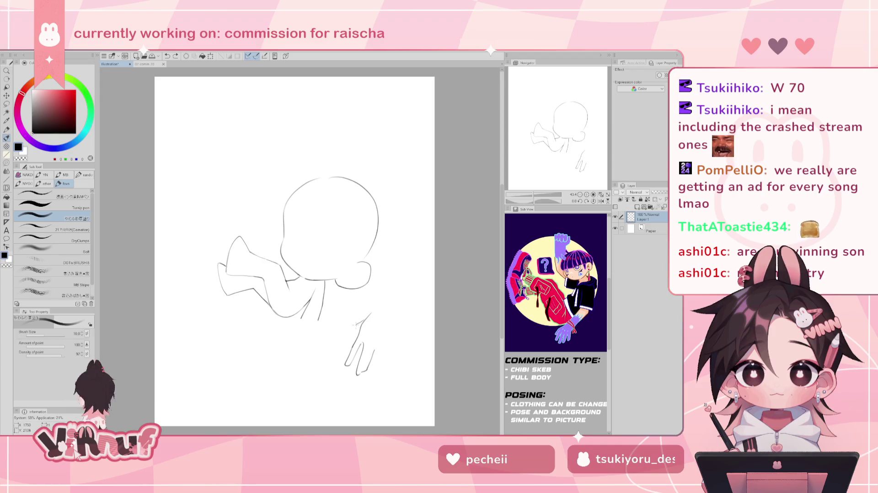
left_click_drag(360, 322, 346, 343)
key("ctrl+z")
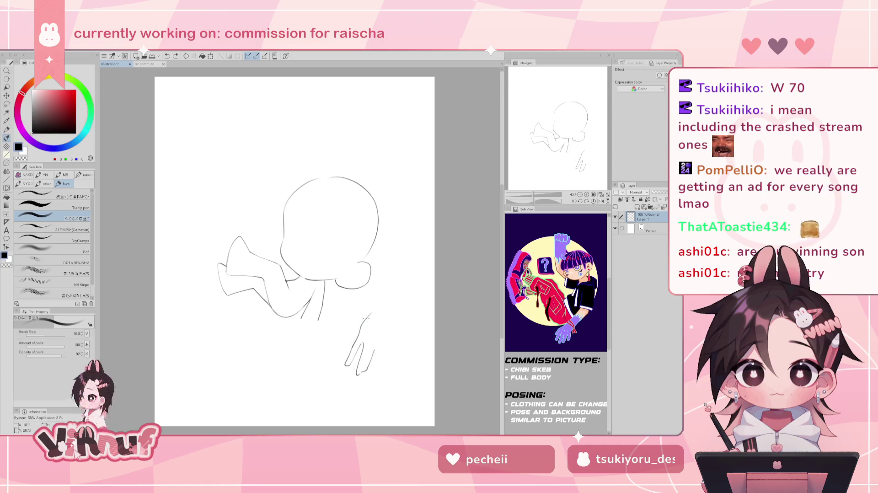
left_click_drag(361, 320, 344, 345)
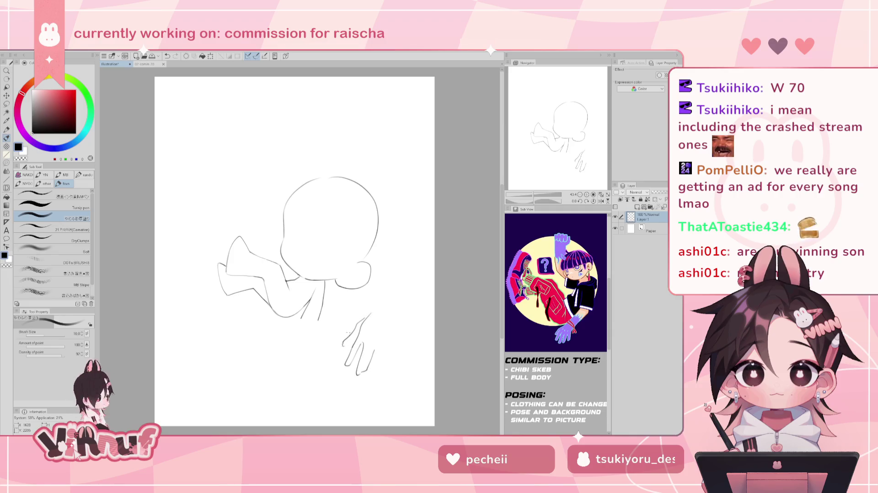
key("ctrl+z")
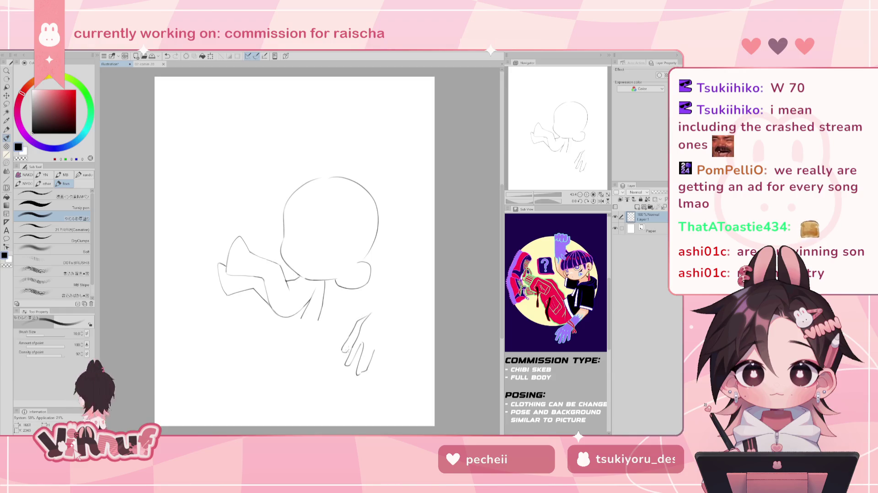
key("e")
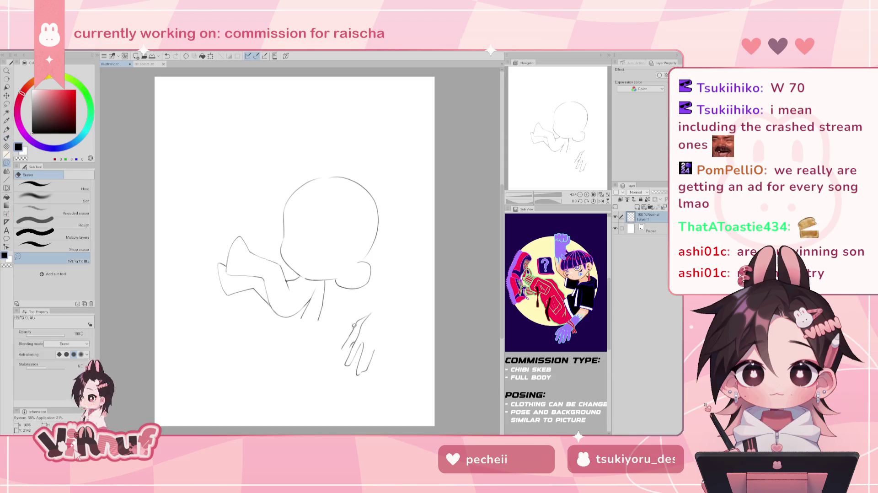
key("p")
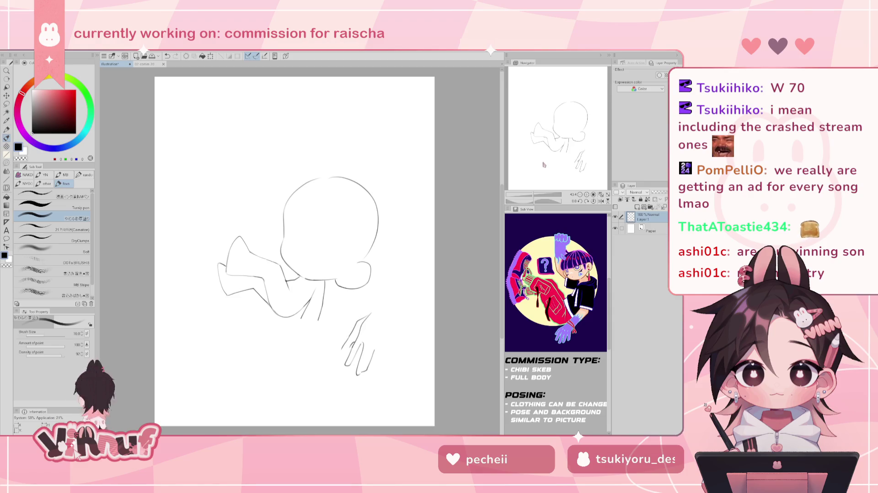
Try several finger strokes, then draw the hand's right edge
left_click_drag(544, 165, 548, 150)
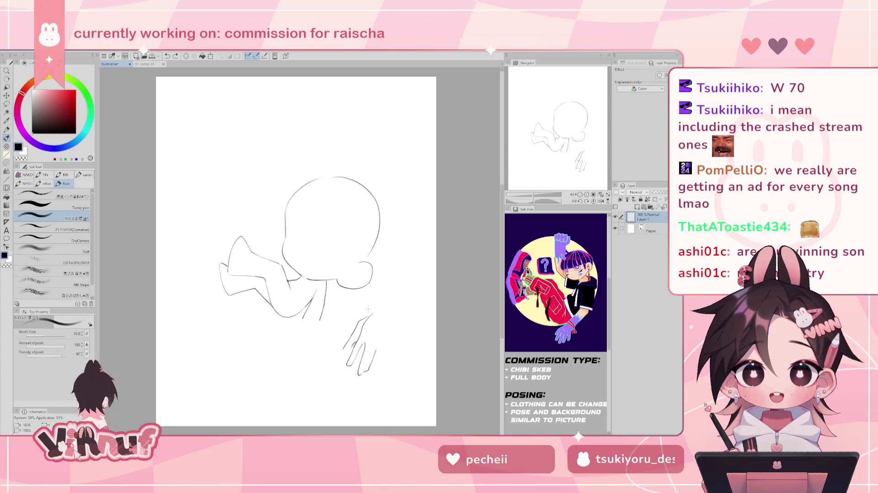
key("ctrl+z")
key("ctrl+z")
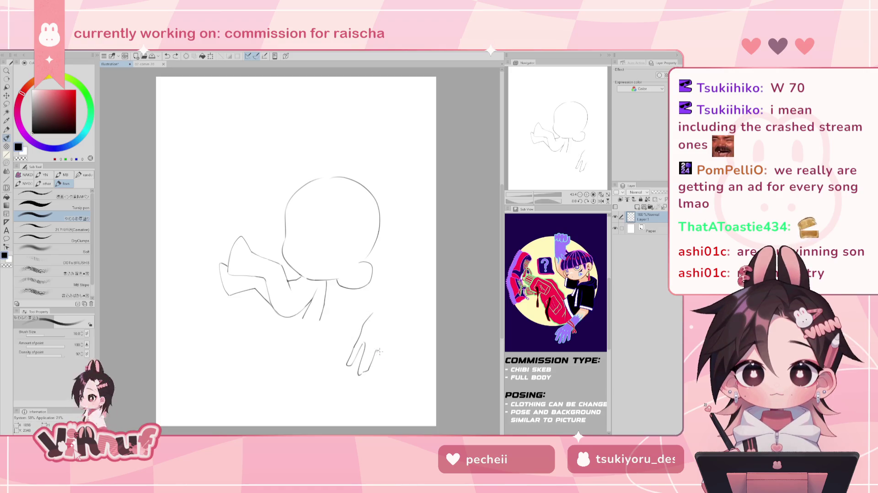
left_click_drag(378, 349, 384, 371)
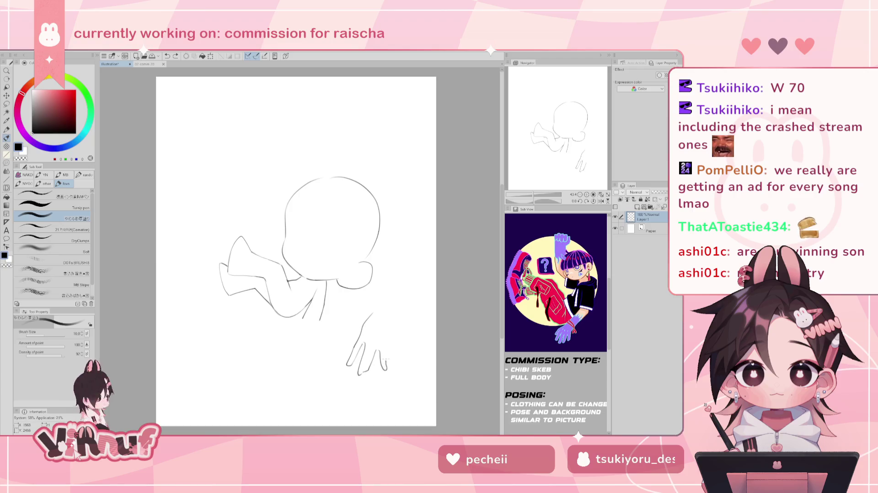
key("ctrl+z")
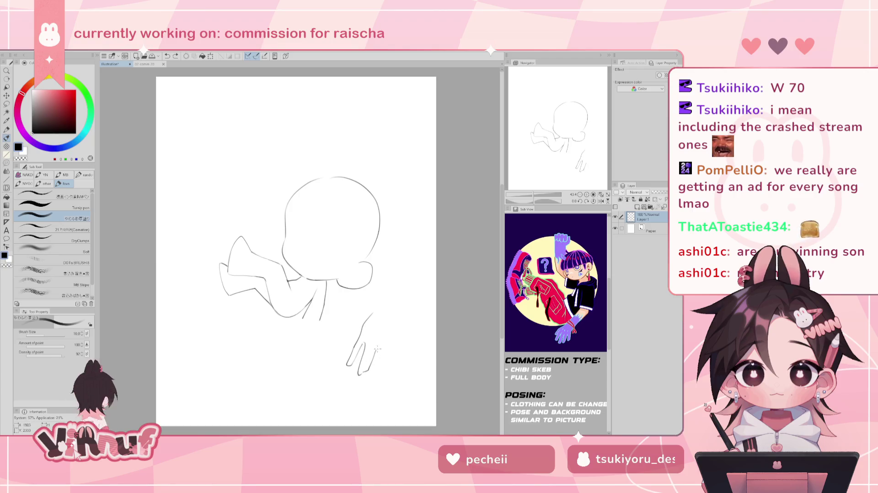
left_click_drag(379, 350, 383, 368)
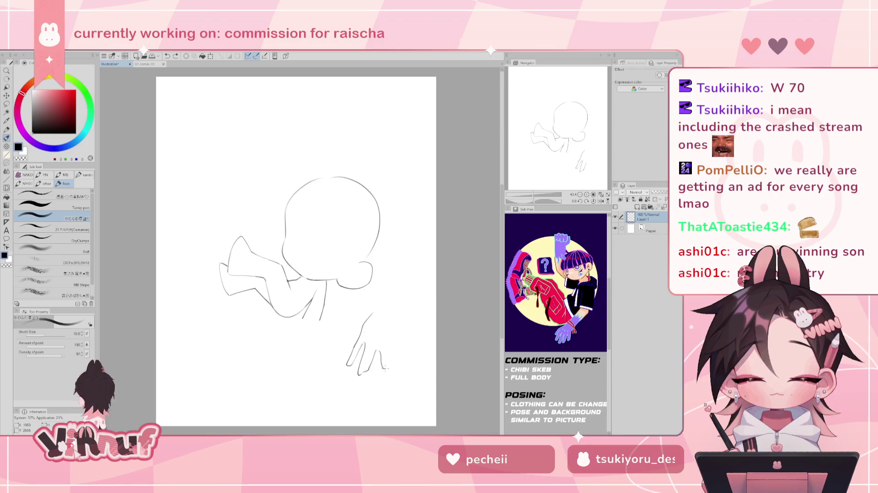
key("ctrl+z")
left_click_drag(404, 328, 394, 346)
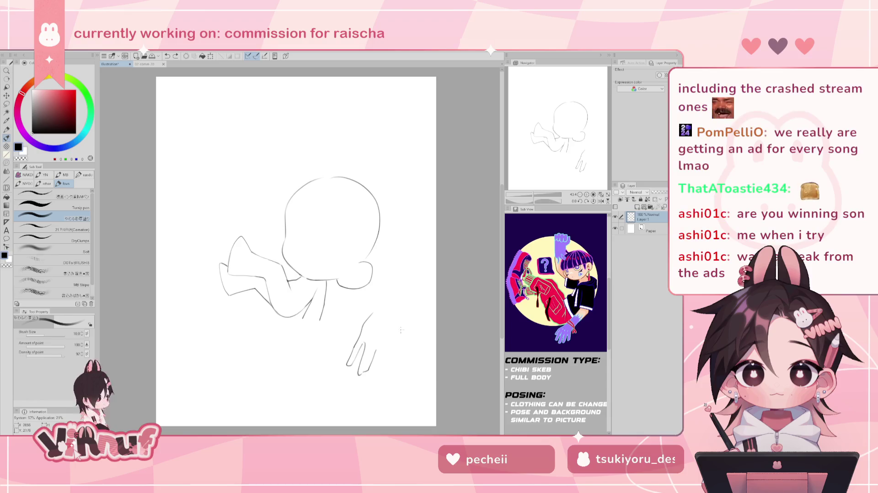
left_click_drag(398, 339, 388, 369)
key("ctrl+z")
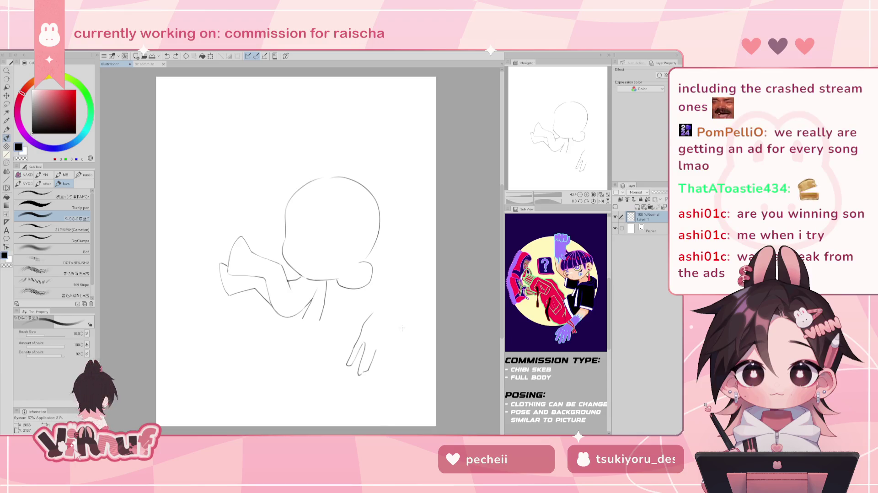
mouse_move(400, 325)
left_mouse_down()
mouse_move(389, 371)
mouse_move(379, 348)
left_mouse_up()
Redraw the hand's outline running down-left and rough in the thumb, erasing and undoing trial strokes
key("ctrl+z")
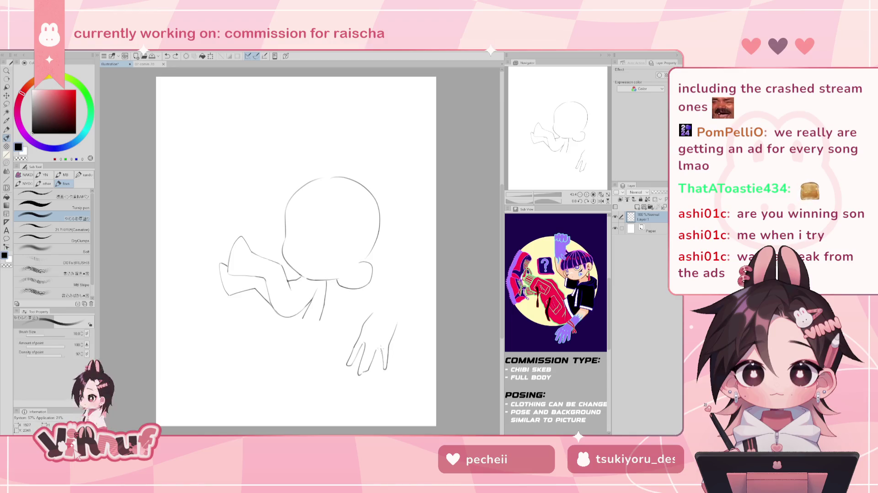
left_click_drag(373, 310, 346, 340)
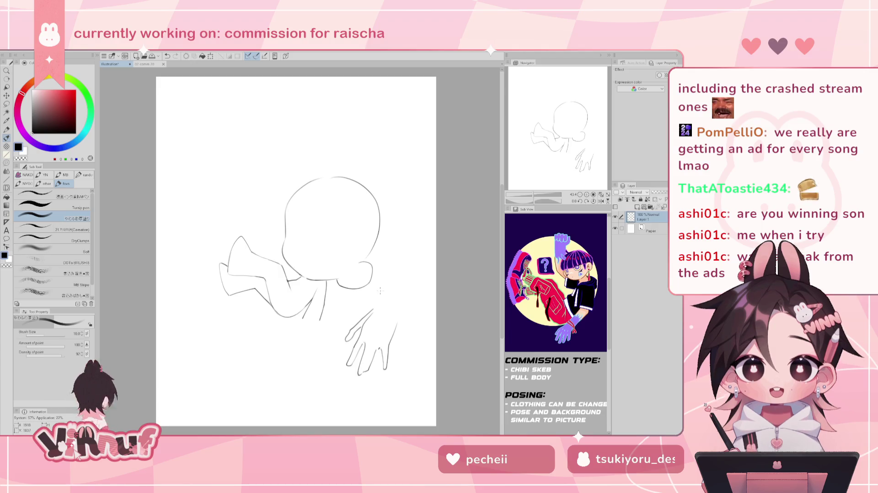
key("e")
mouse_move(361, 323)
left_mouse_down()
mouse_move(349, 343)
mouse_move(360, 325)
left_mouse_up()
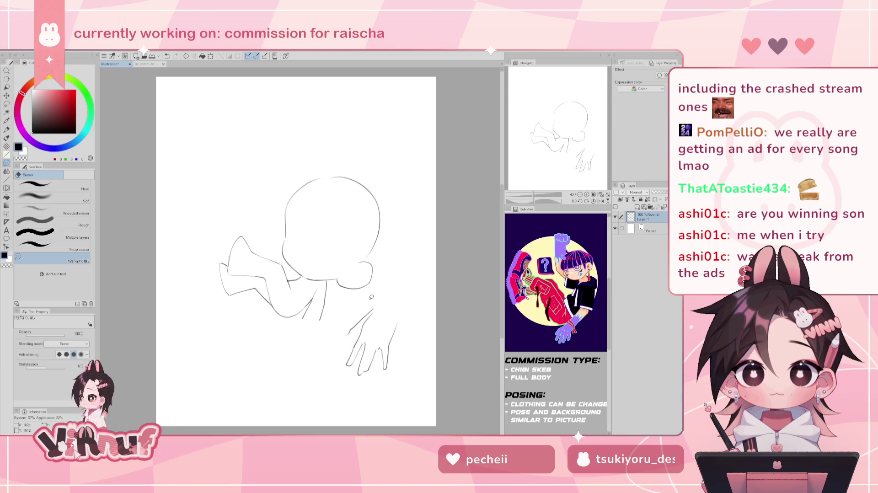
key("p")
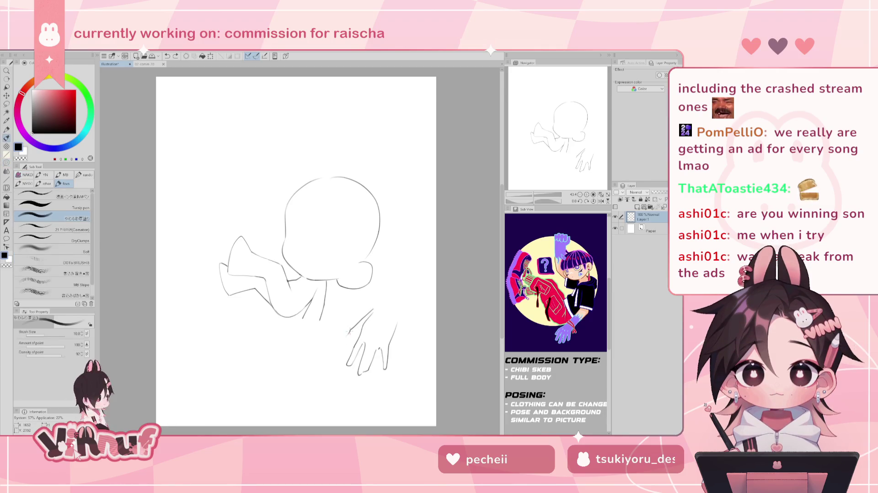
left_click_drag(352, 331, 346, 343)
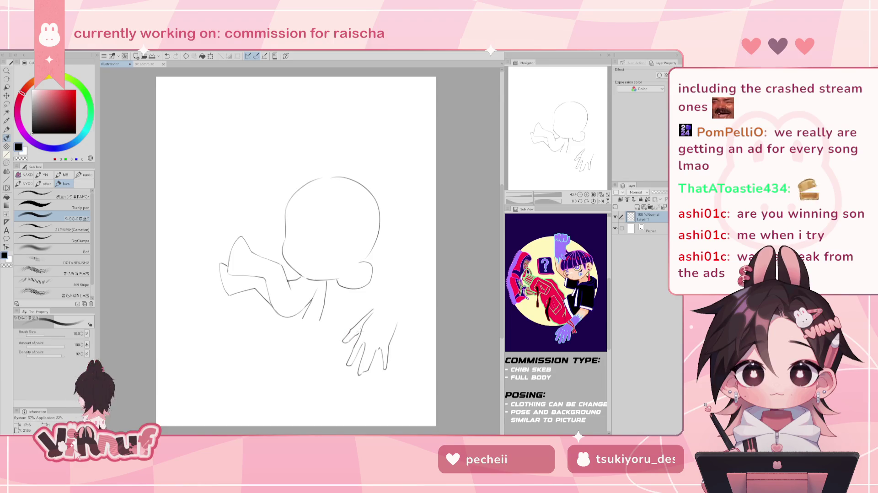
key("ctrl+z")
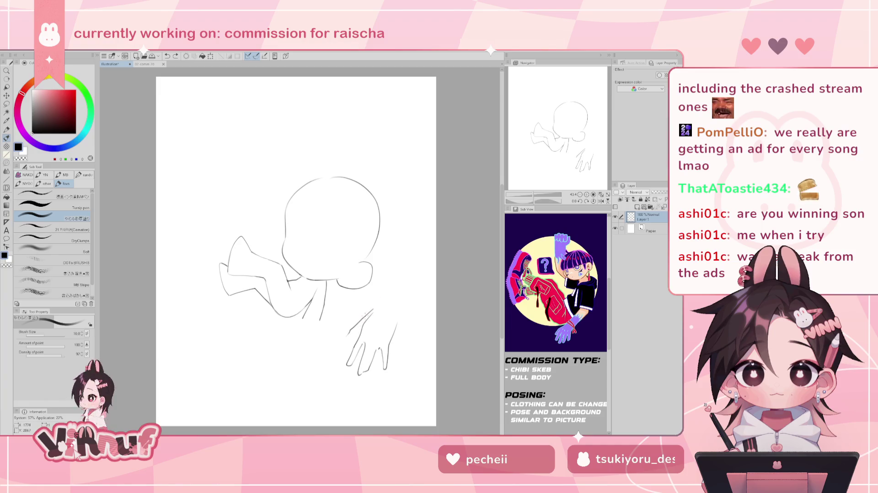
key("e")
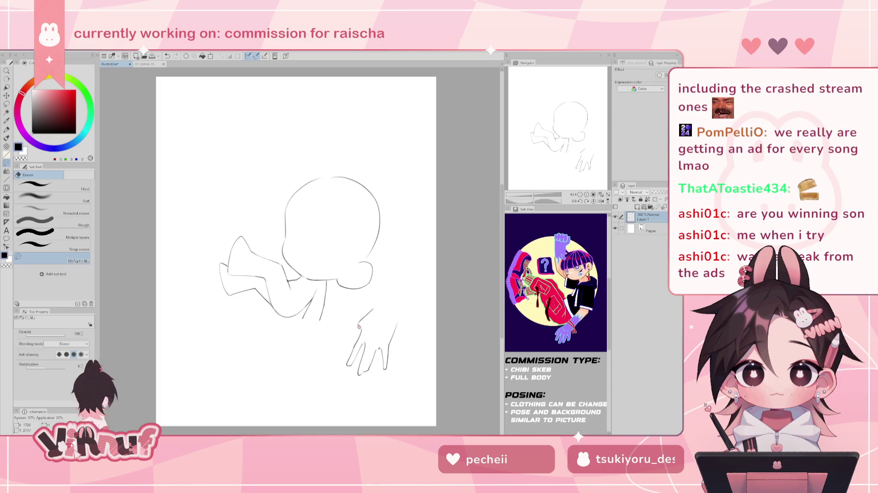
key("p")
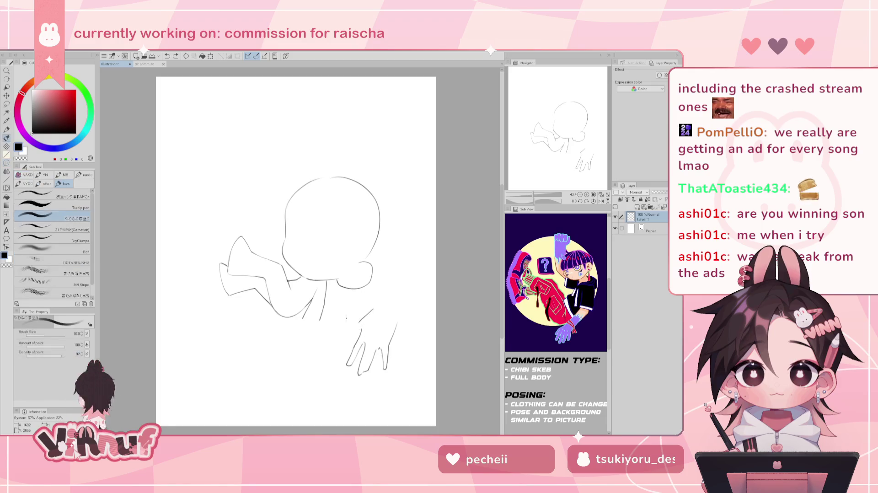
left_click_drag(358, 324, 344, 337)
key("ctrl+z")
key("ctrl+z")
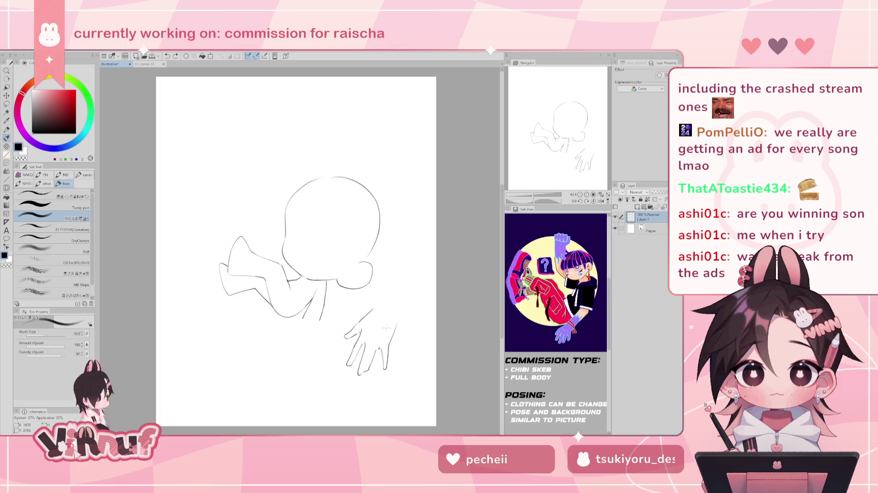
Lasso the hand, lower it slightly and rotate it a little clockwise
key("m")
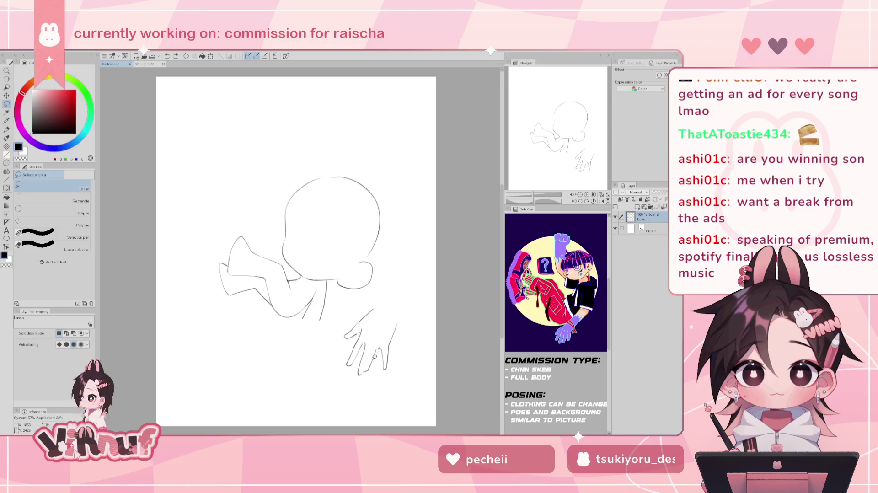
left_click_drag(364, 368, 396, 311)
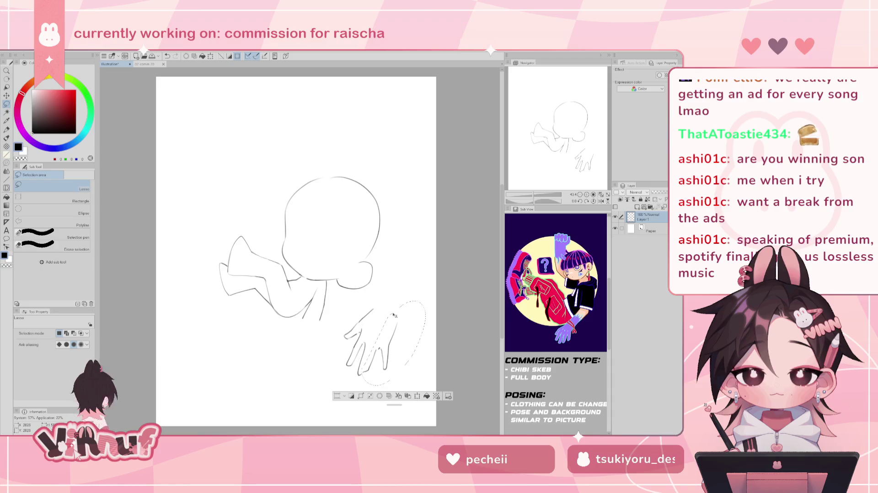
key("ctrl+t")
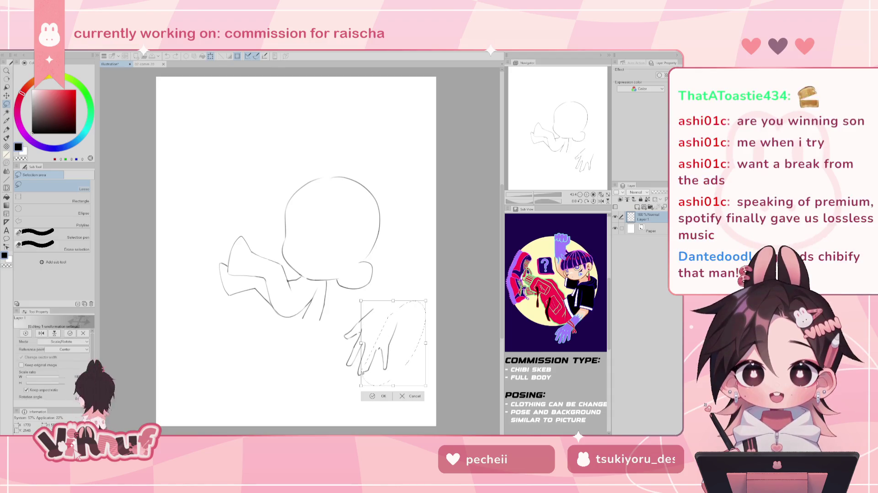
left_click_drag(379, 355, 379, 356)
left_click_drag(400, 283, 411, 279)
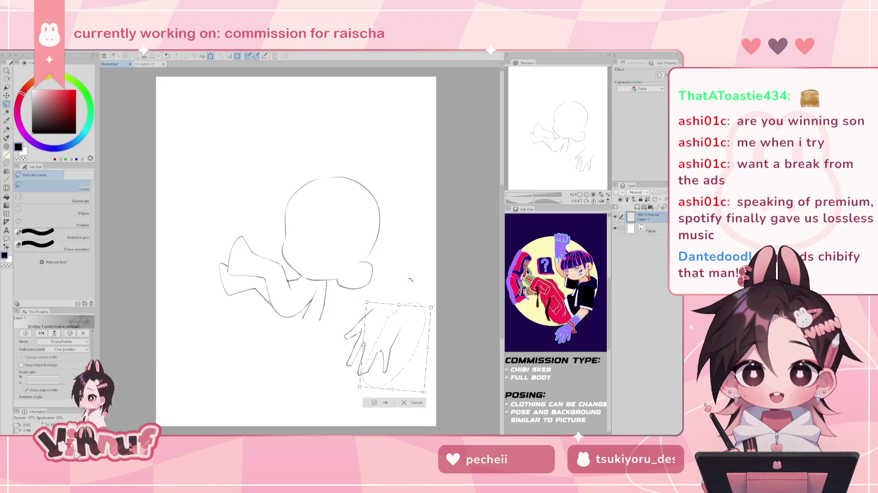
left_click(388, 400)
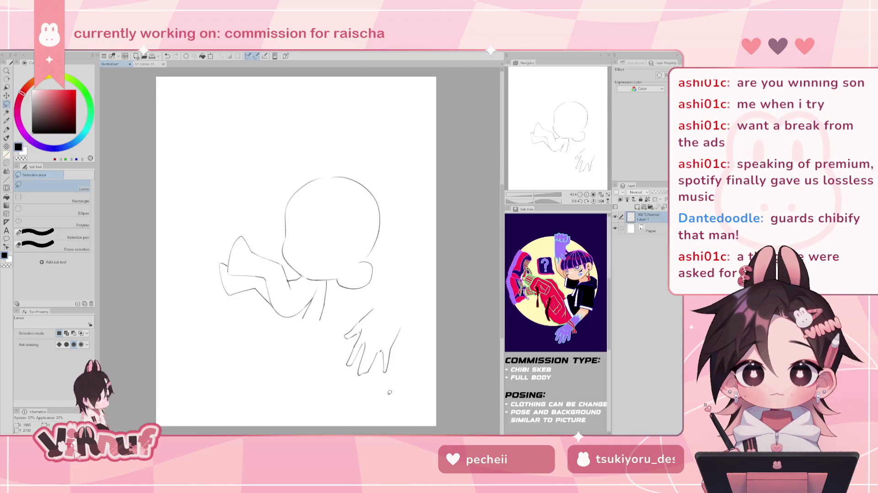
key("b")
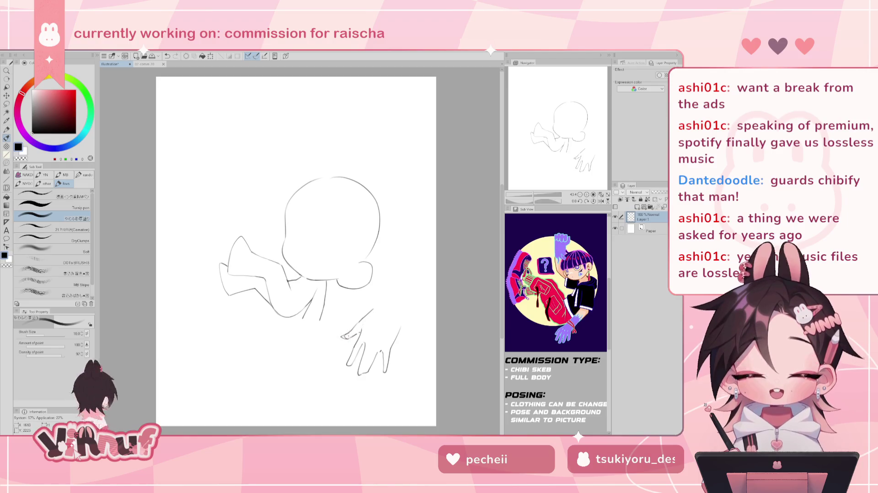
Erase the stray stroke to the right of the hand
key("e")
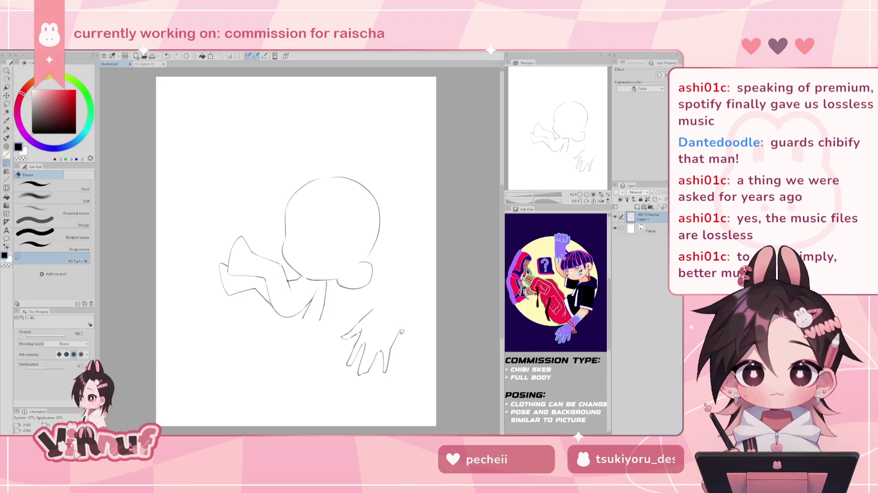
mouse_move(403, 337)
left_mouse_down()
mouse_move(396, 326)
mouse_move(392, 348)
left_mouse_up()
key("b")
key("ctrl+z")
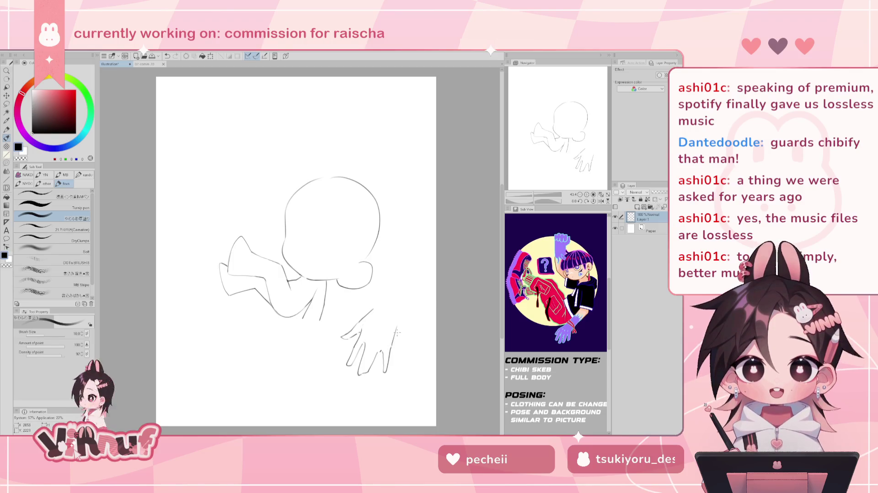
Draw the hand's right and upper-right outline and a small stroke below the arm, then view the finished artwork
left_click_drag(392, 350, 397, 321)
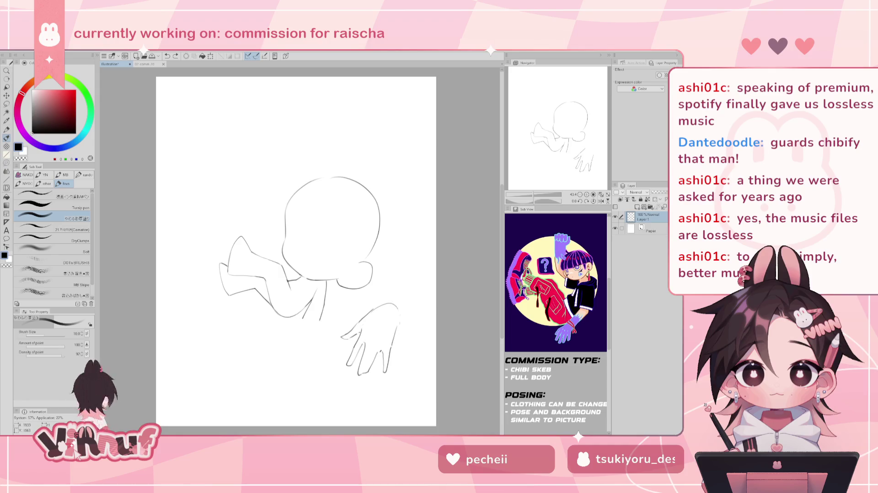
left_click_drag(383, 303, 398, 334)
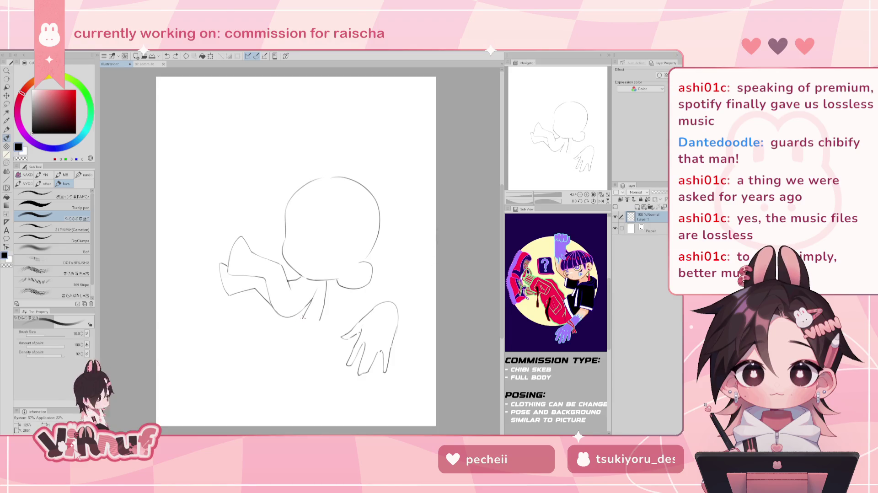
left_click_drag(298, 318, 293, 336)
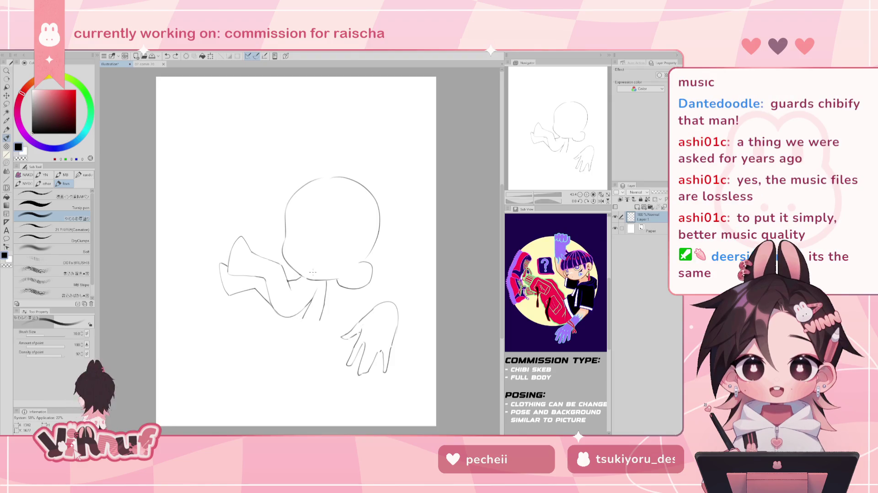
left_click(150, 63)
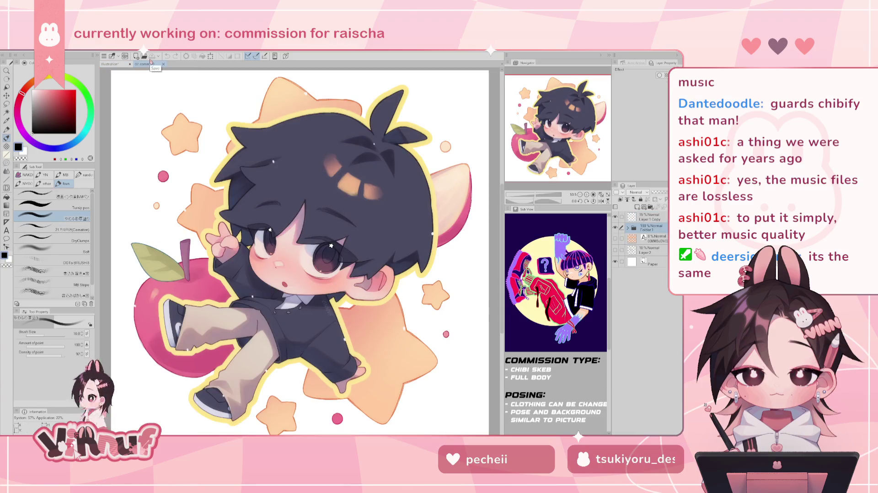
Switch from the finished artwork back to the Illustration sketch tab
left_click(114, 64)
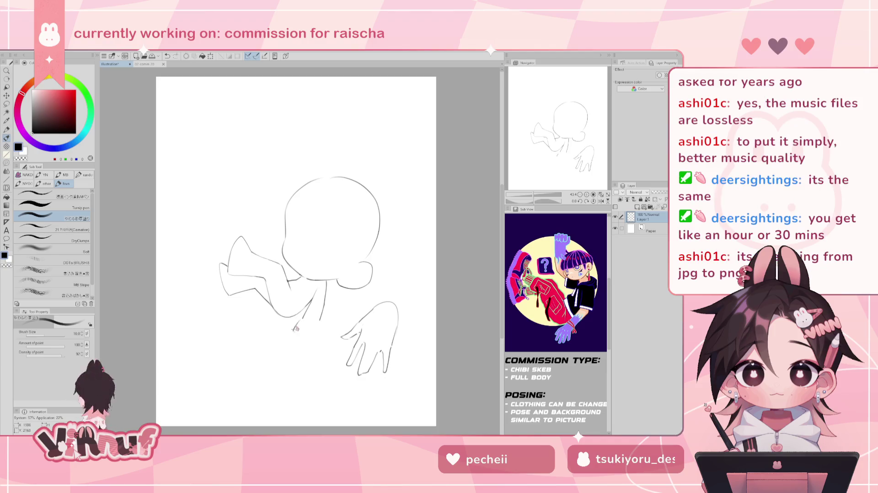
Sketch the short curve near the foot and close off the foot's bottom line
left_click_drag(302, 321, 294, 335)
left_click_drag(288, 339, 298, 322)
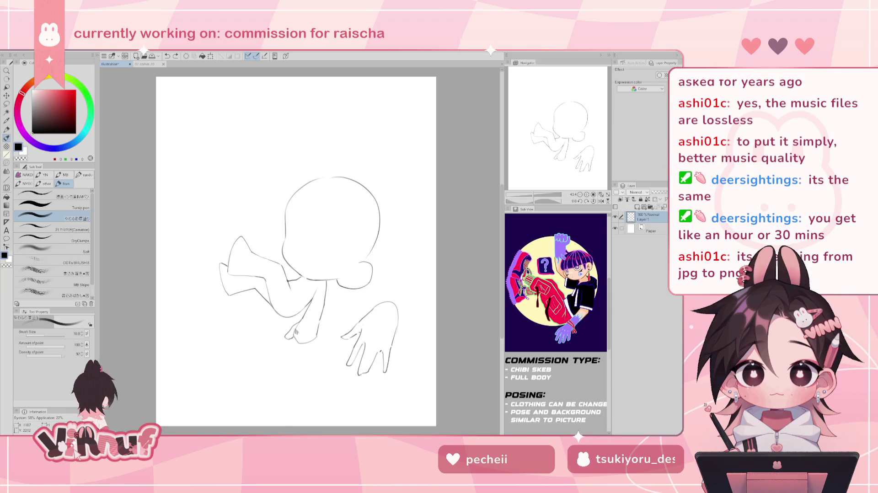
left_click_drag(295, 333, 296, 349)
key("ctrl+z")
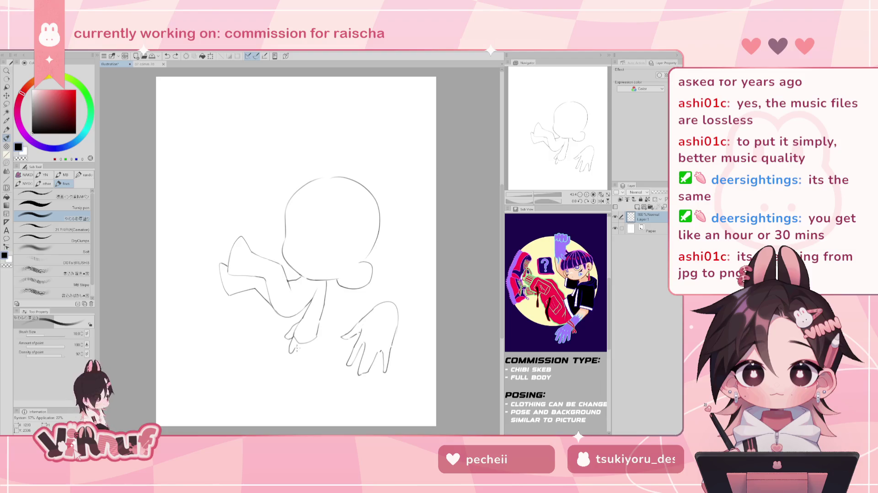
left_click_drag(295, 350, 318, 342)
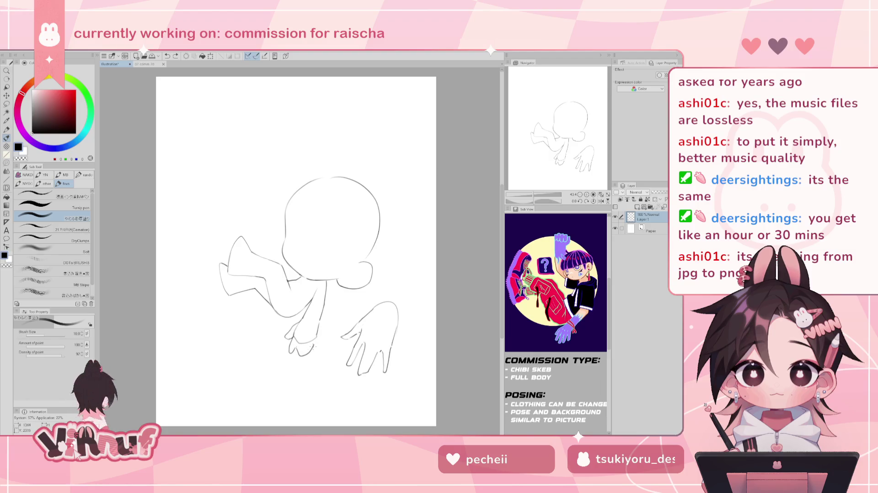
key("e")
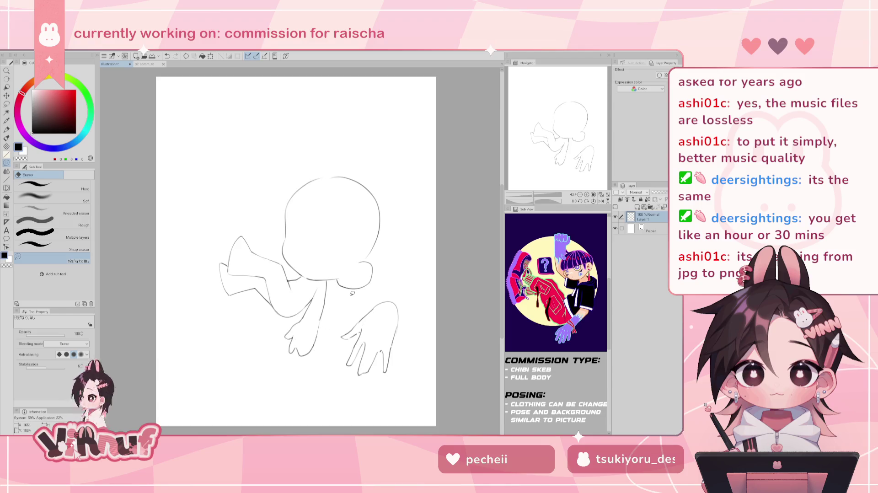
key("b")
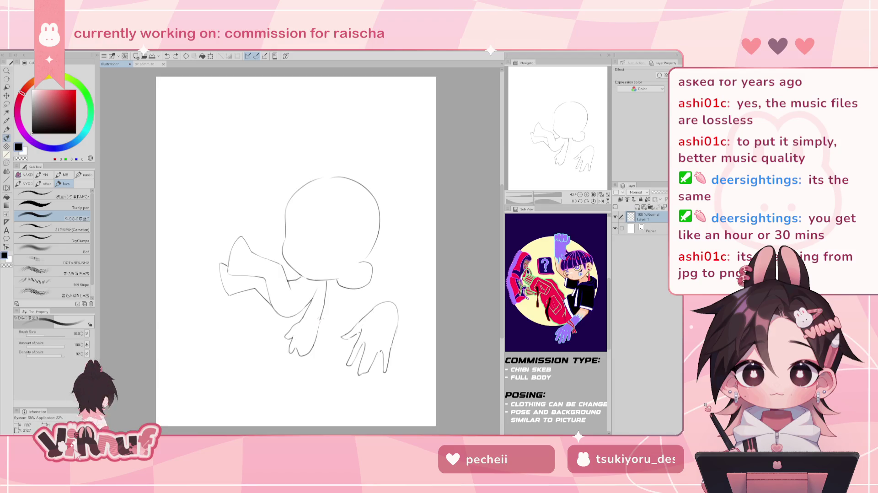
key("e")
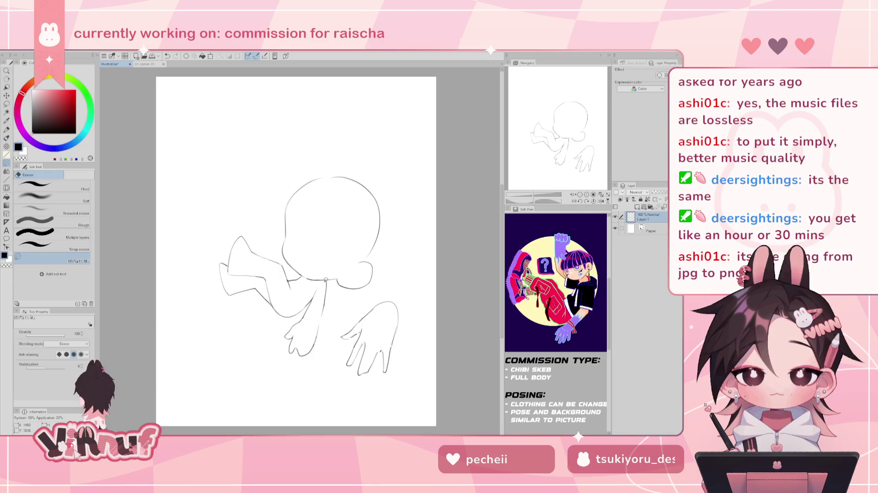
key("b")
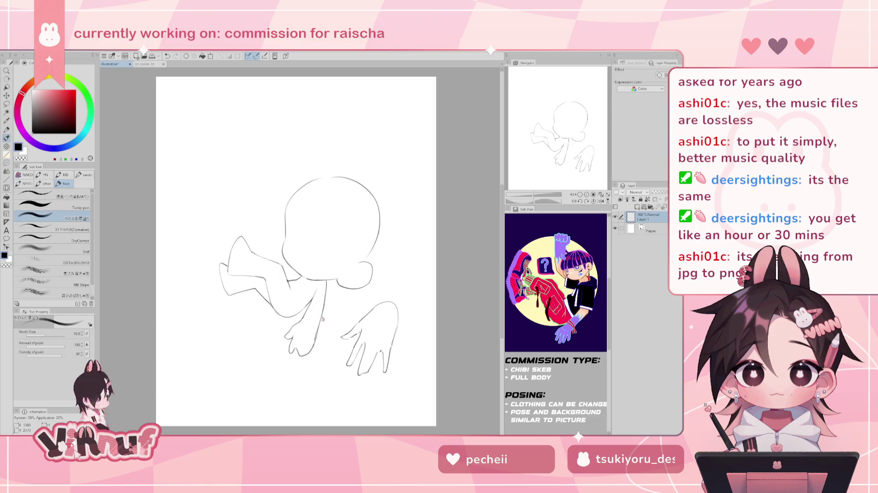
Draw the short forearm line beside the body, redrawing it once
left_click_drag(323, 311, 315, 343)
key("ctrl+z")
key("ctrl+z")
left_click_drag(324, 311, 315, 342)
key("e")
key("b")
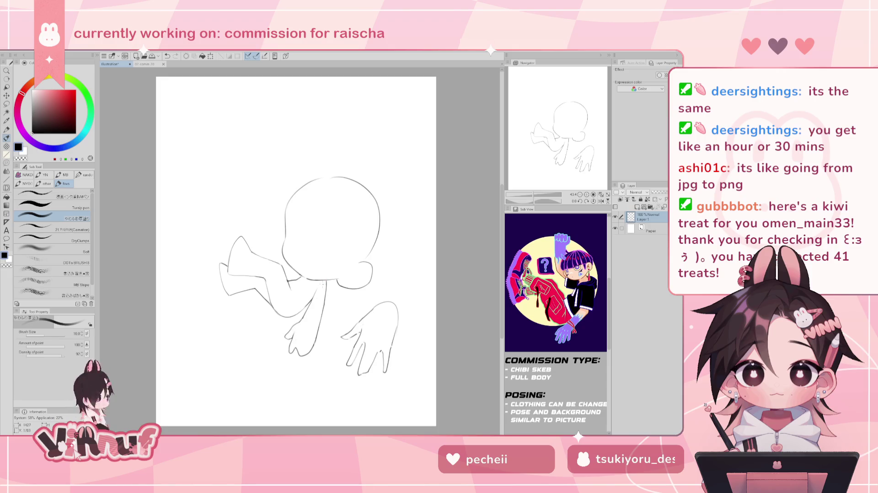
Erase the large open hand on the right and lasso the shape hanging below the body
key("e")
left_click_drag(364, 303, 400, 271)
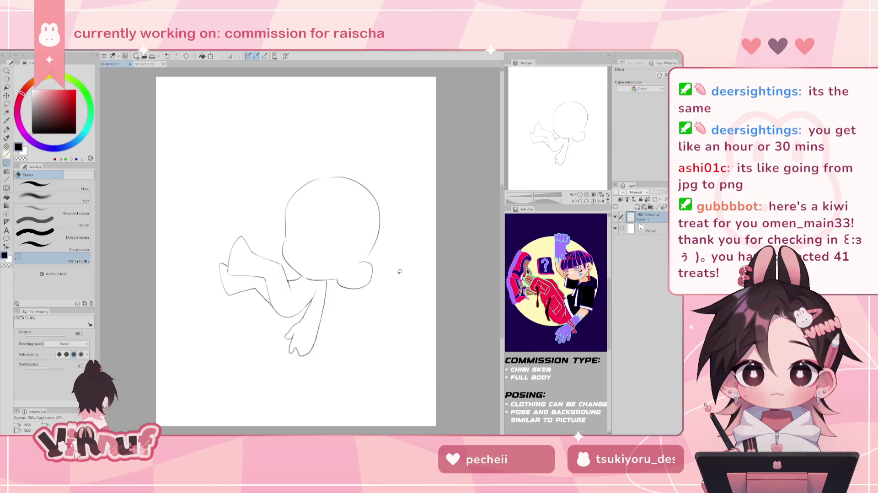
key("m")
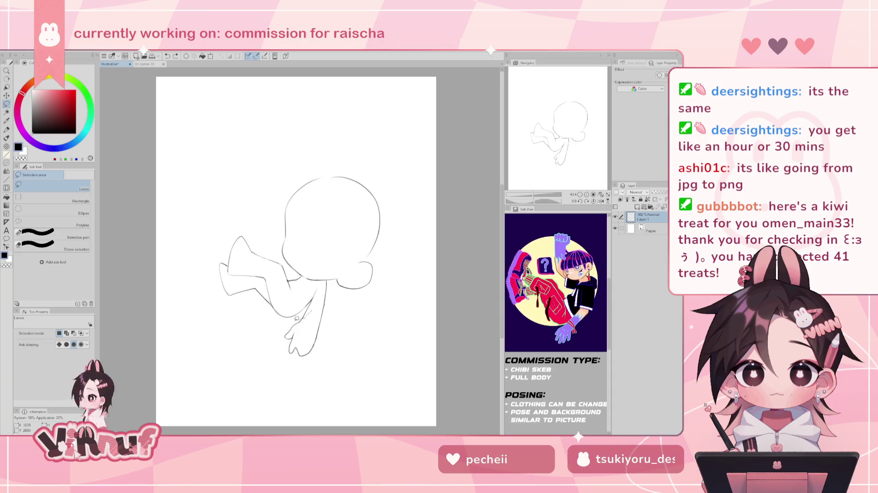
left_click_drag(305, 317, 324, 333)
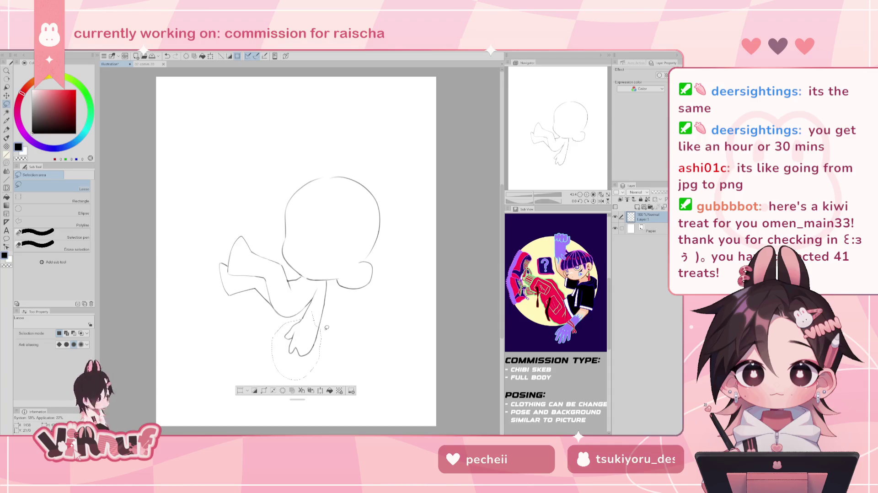
Shift the lassoed shape slightly upward and confirm the transform
key("k")
mouse_move(313, 333)
left_mouse_down()
mouse_move(315, 325)
mouse_move(311, 346)
left_mouse_up()
key("ctrl+t")
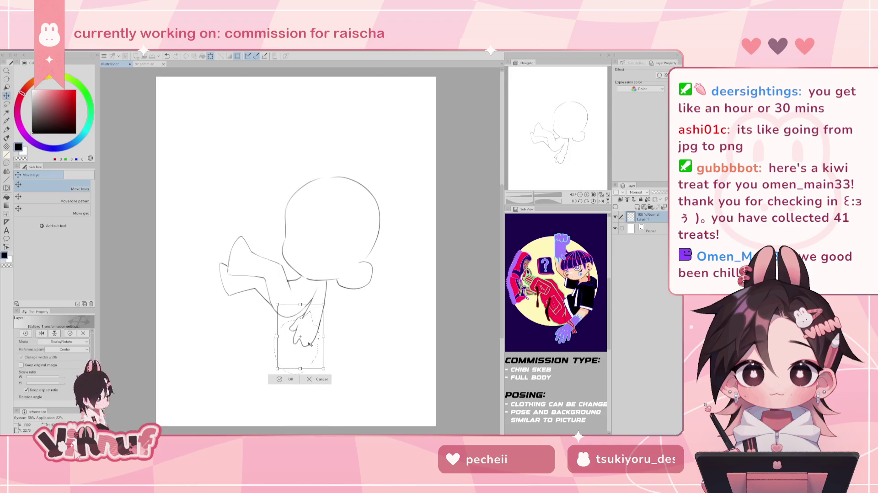
left_click_drag(310, 345, 310, 343)
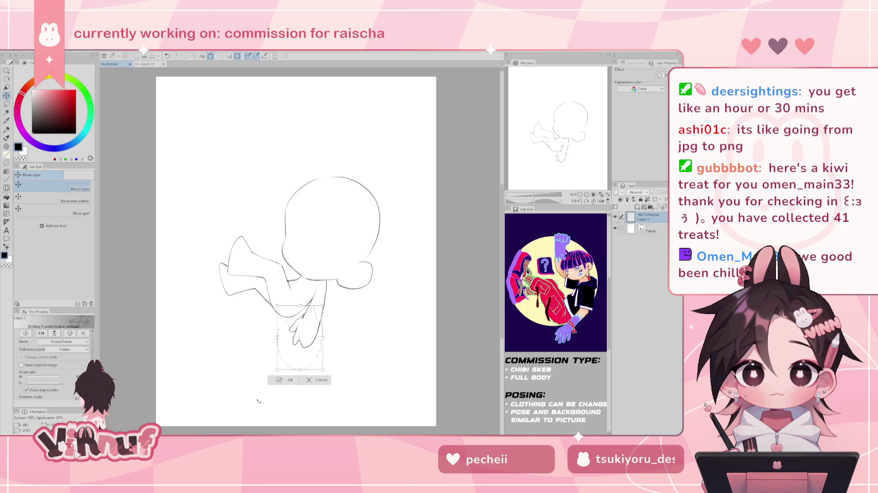
left_click_drag(308, 356, 276, 369)
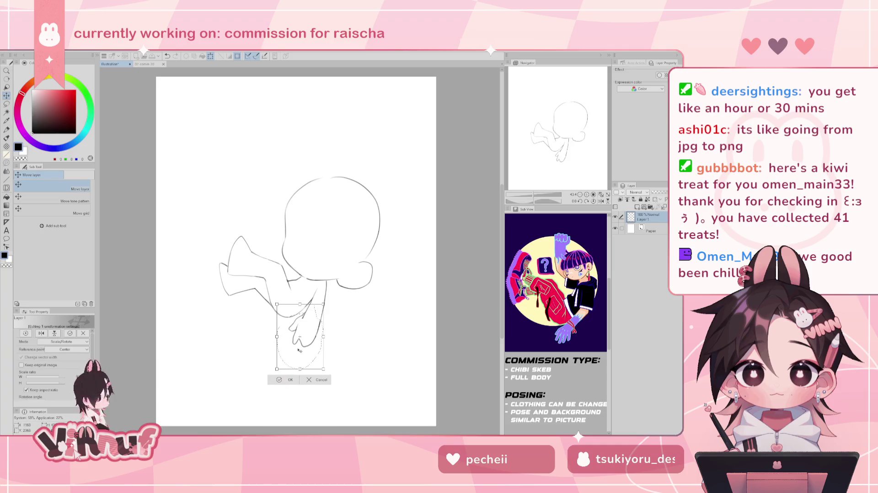
left_click(288, 380)
key("e")
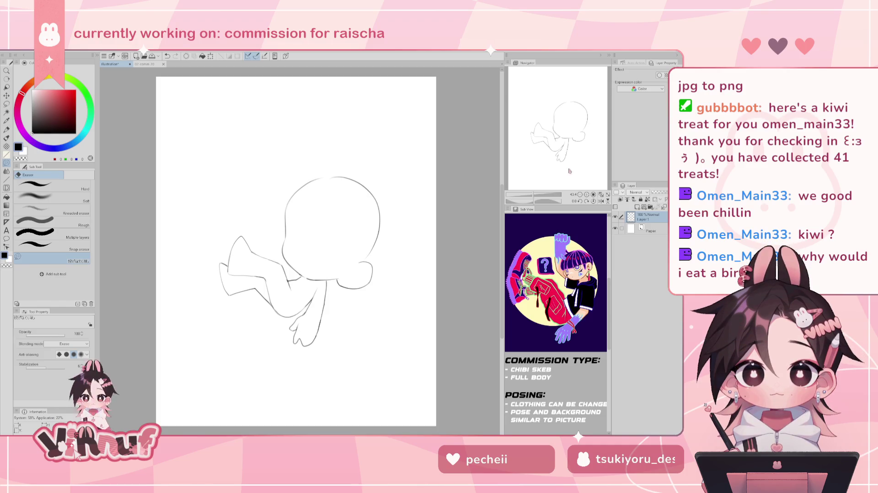
Lasso the part below the body and rotate it slightly into place
left_click_drag(572, 171, 571, 162)
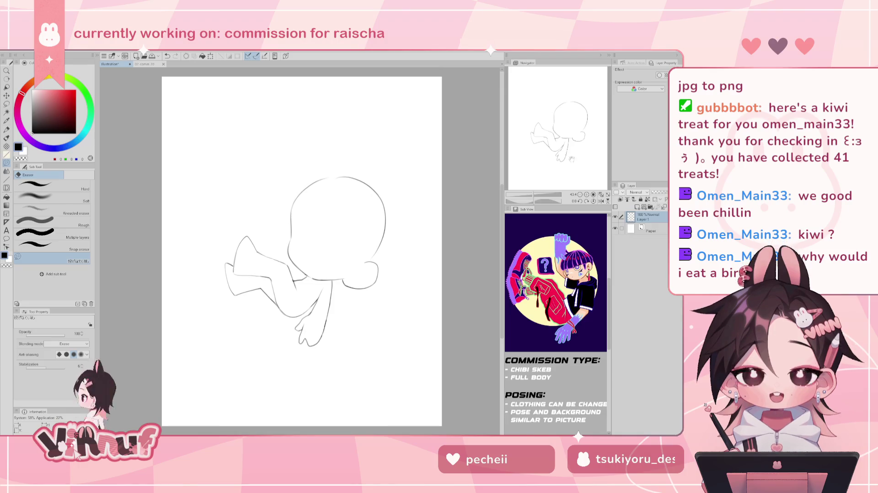
key("m")
mouse_move(336, 279)
left_mouse_down()
mouse_move(323, 355)
mouse_move(344, 294)
left_mouse_up()
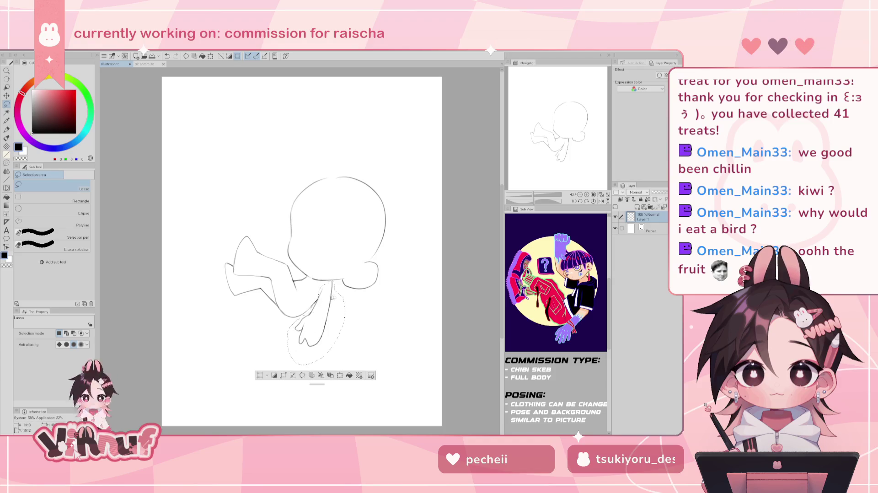
key("ctrl+t")
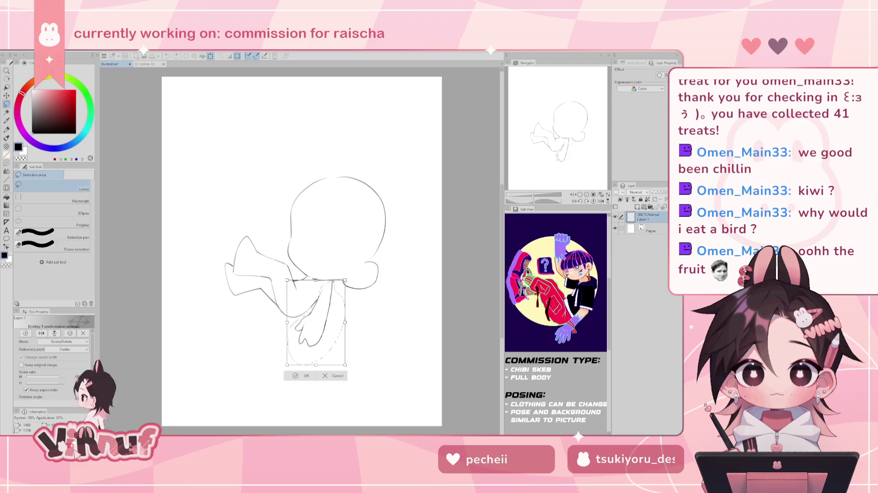
left_click_drag(361, 270, 343, 257)
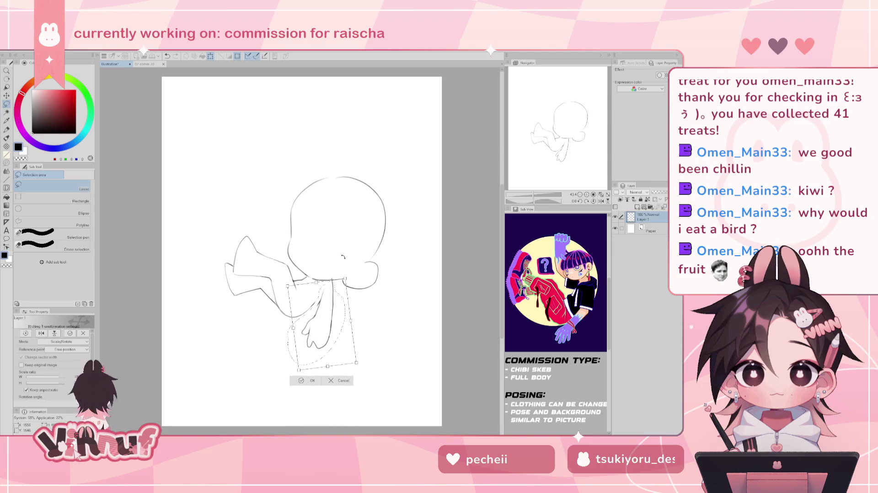
left_click_drag(328, 298, 329, 296)
key("Return")
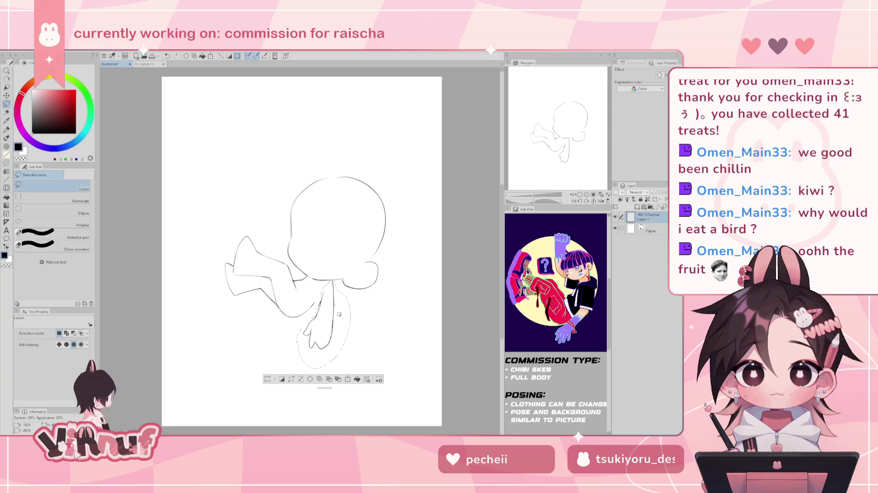
Rotate the reselected lower part about 22° clockwise, shift it right, and mirror the view horizontally
left_click_drag(358, 337, 333, 303)
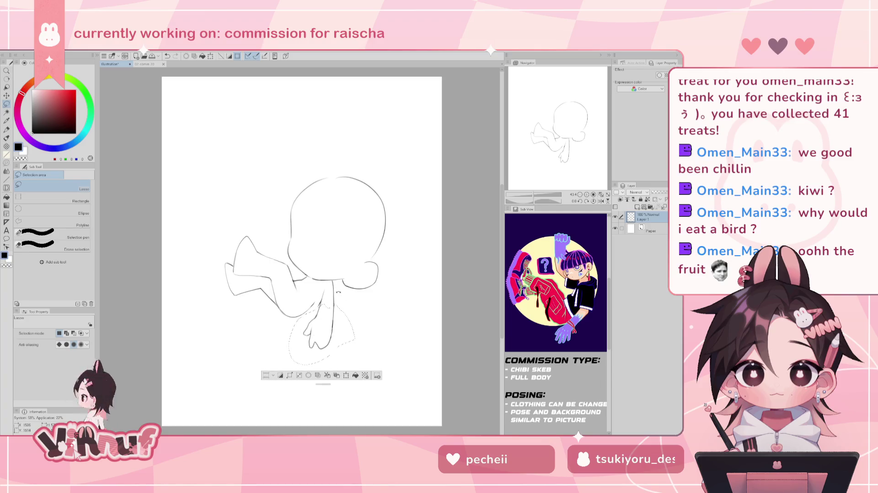
key("ctrl+t")
left_click_drag(322, 304, 345, 284)
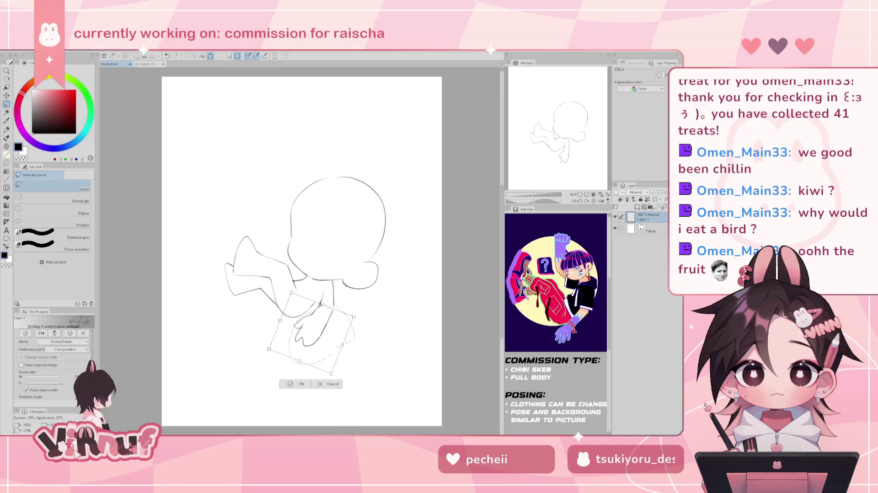
left_click_drag(309, 355, 311, 356)
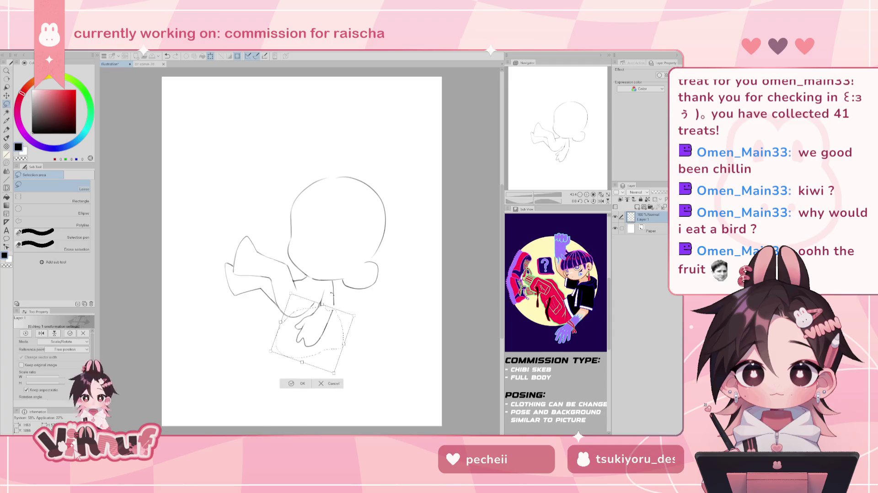
key("Return")
key("e")
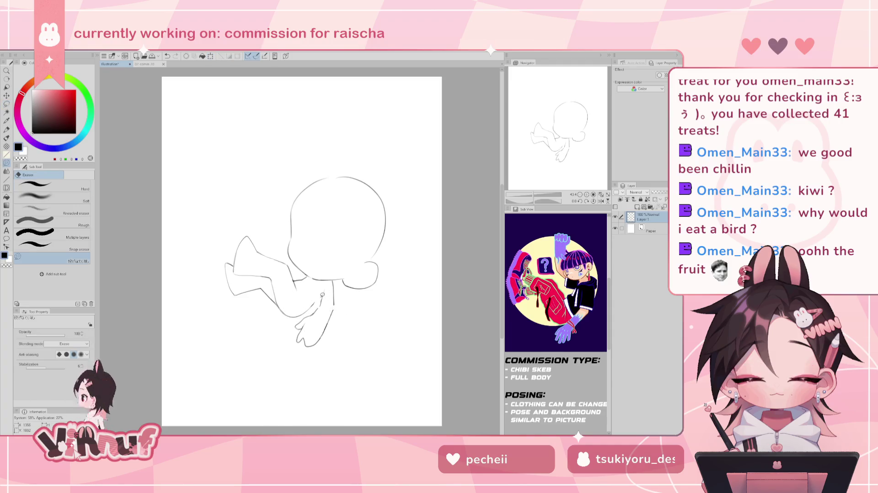
key("h")
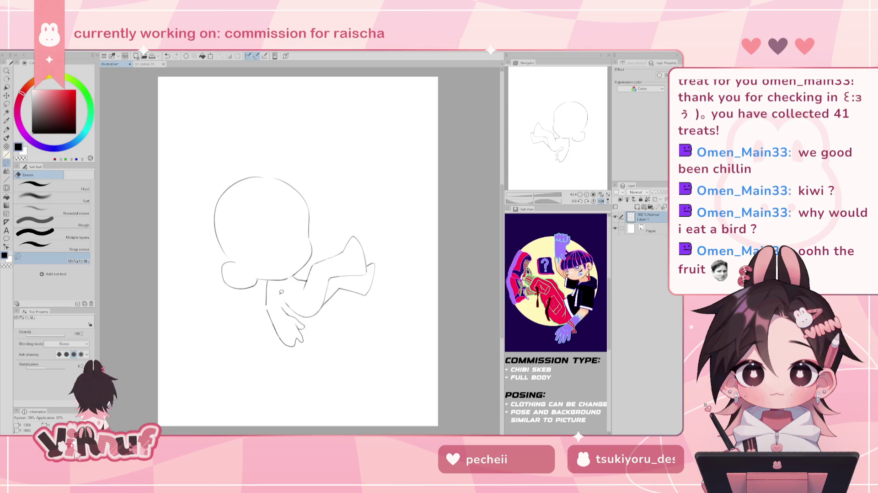
With the brush, redraw the short inner-arm stroke under the head until it sits right, leaving the canvas unflipped
key("b")
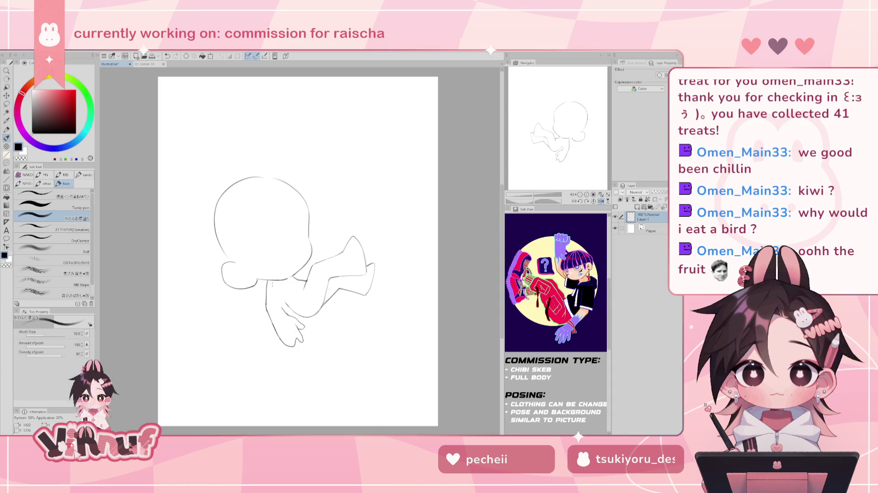
key("ctrl+z")
left_click_drag(278, 286, 282, 308)
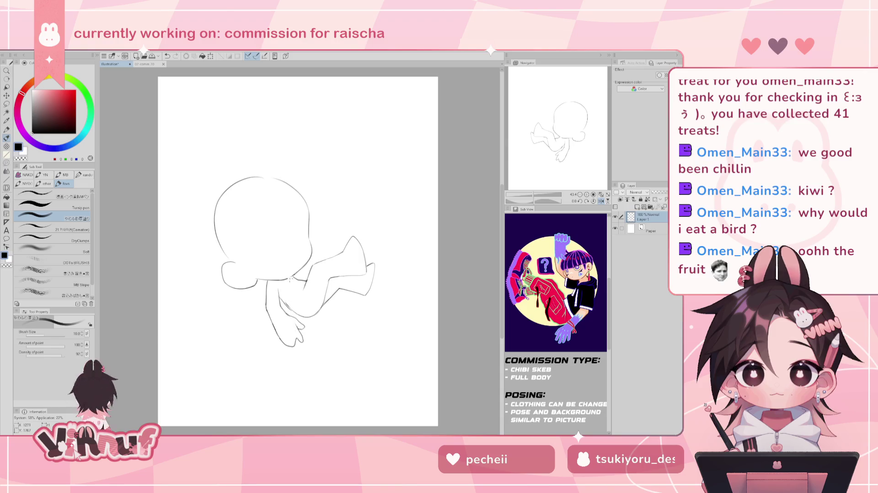
key("h")
left_click_drag(316, 300, 311, 309)
key("ctrl+z")
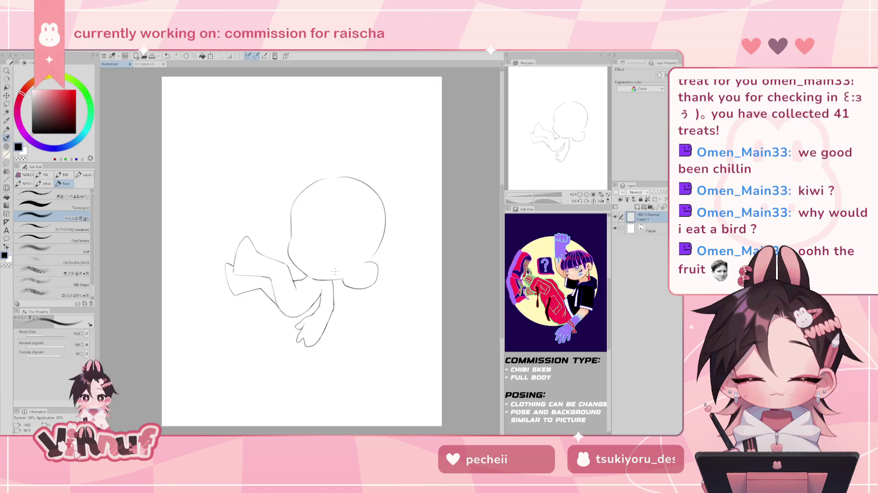
key("h")
key("ctrl+z")
left_click_drag(290, 307, 281, 298)
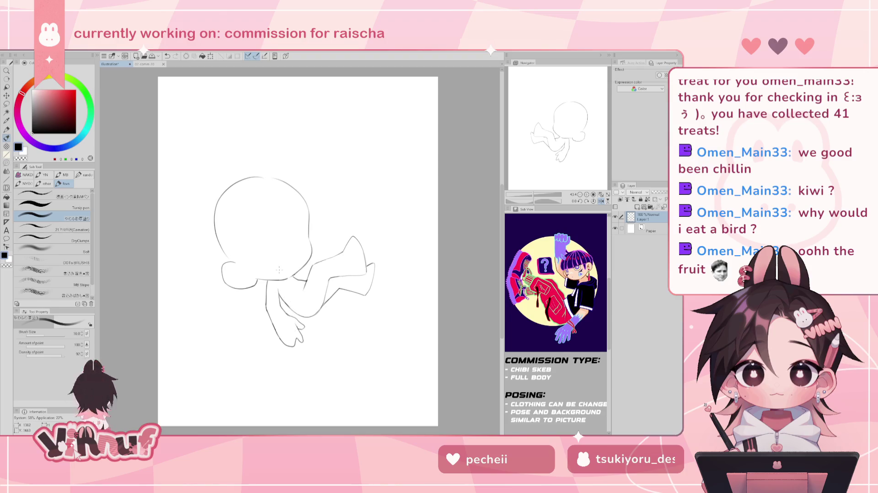
key("h")
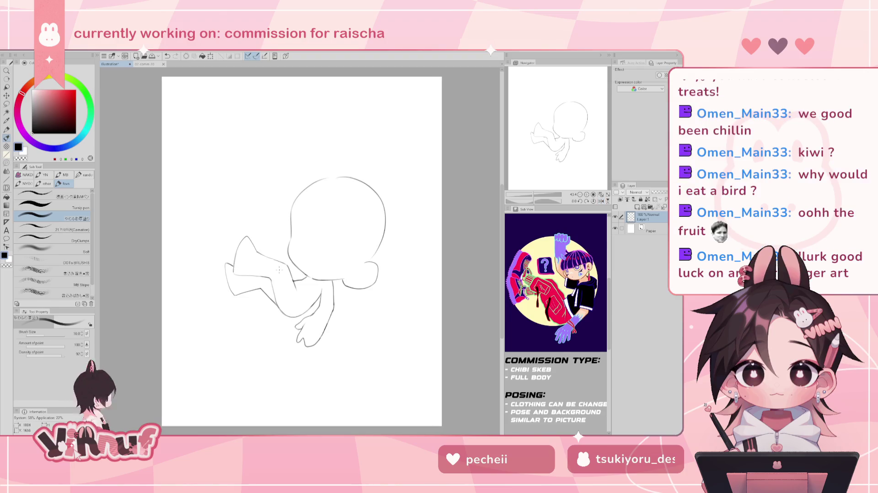
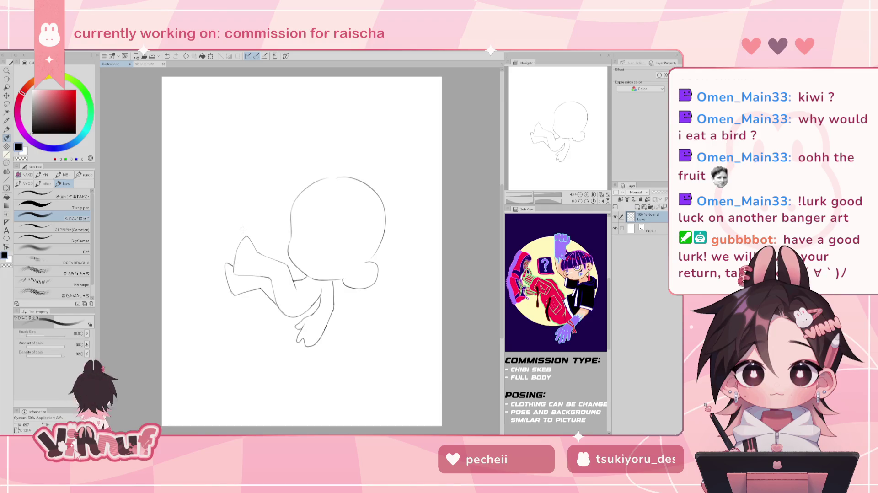
Liquify the lower arm and fist with a 665.5 brush to reshape them slightly
key("j")
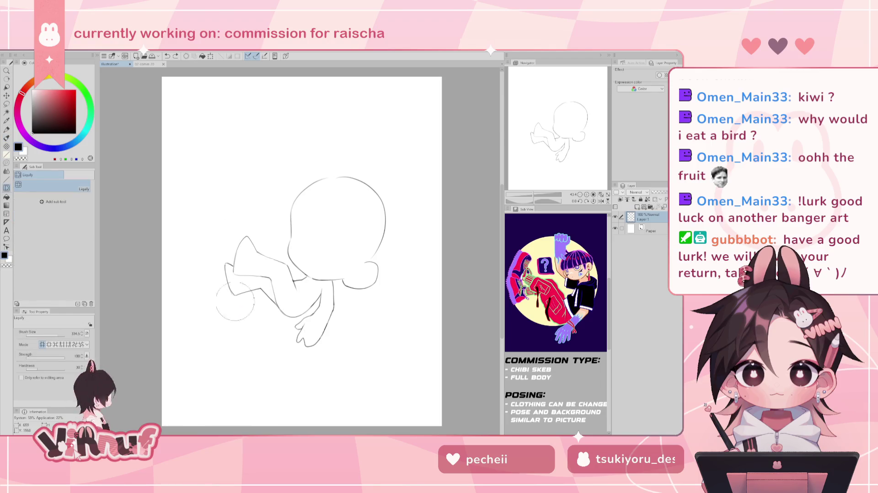
left_click_drag(238, 305, 276, 305)
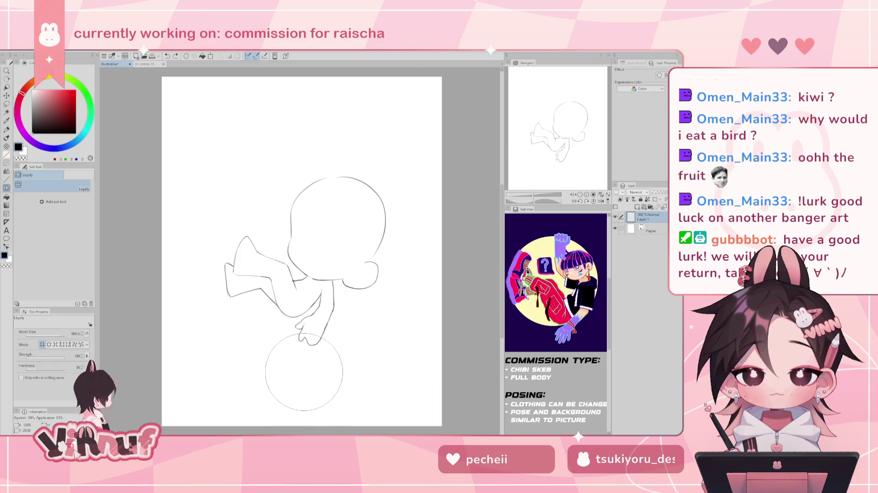
left_click_drag(306, 375, 350, 380)
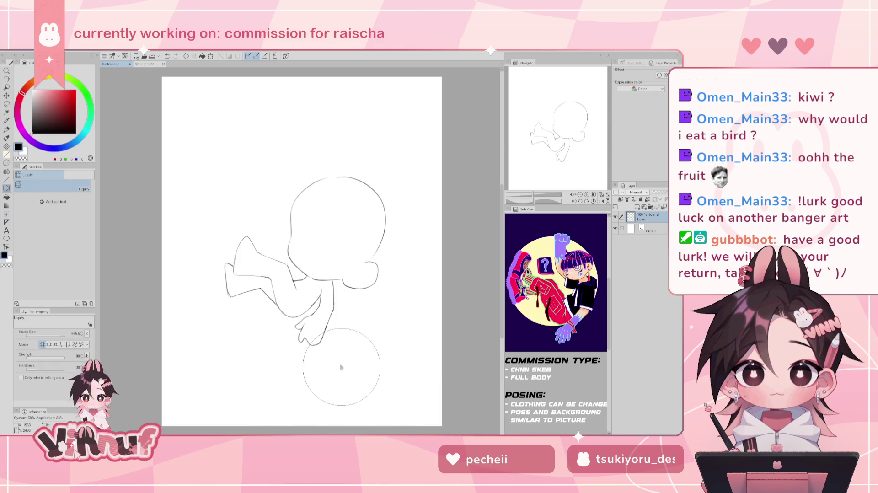
key("e")
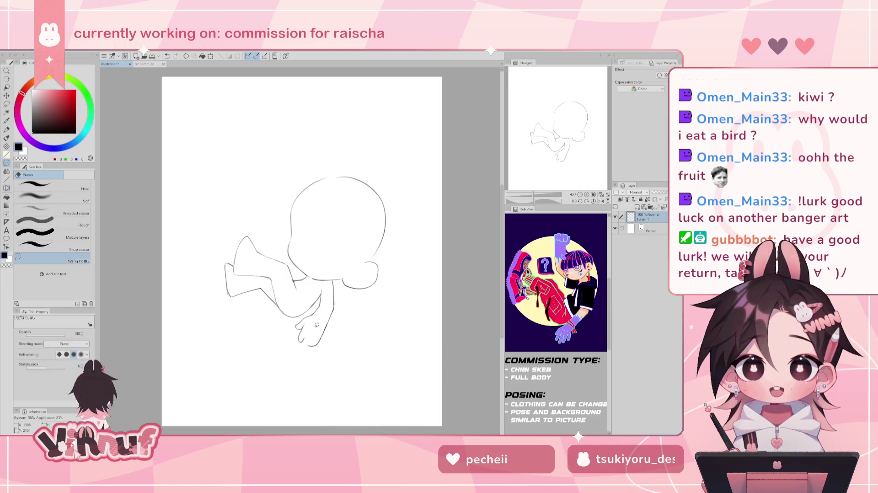
key("b")
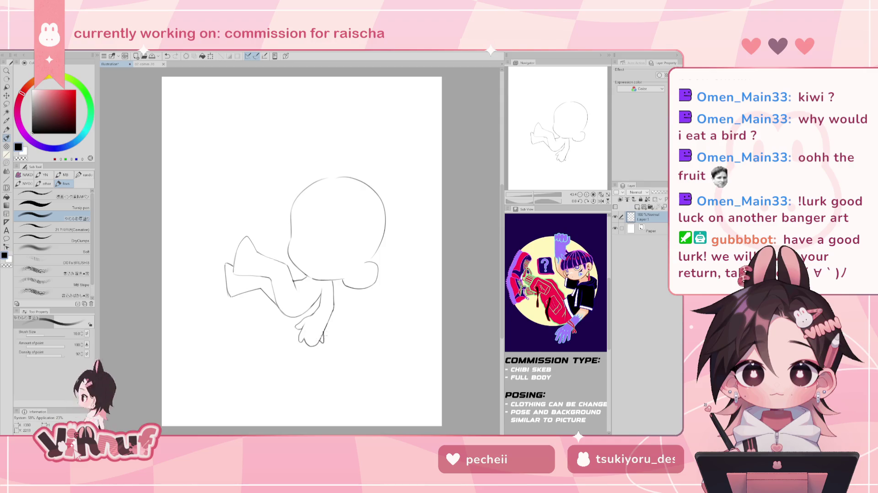
Touch up the torso lines while flipping the view back and forth to check the pose
key("e")
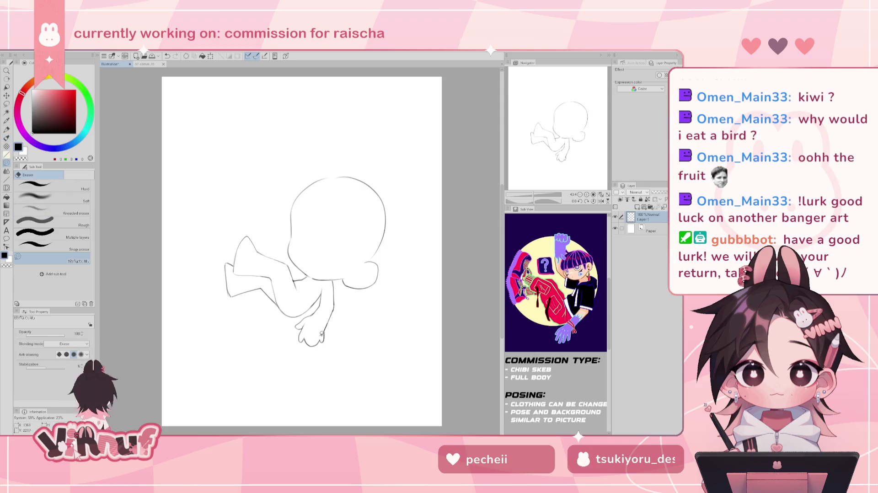
key("h")
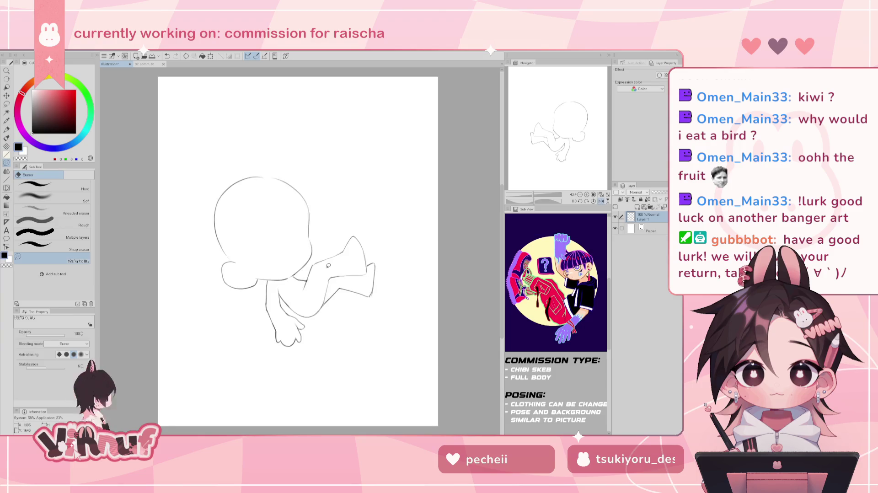
key("h")
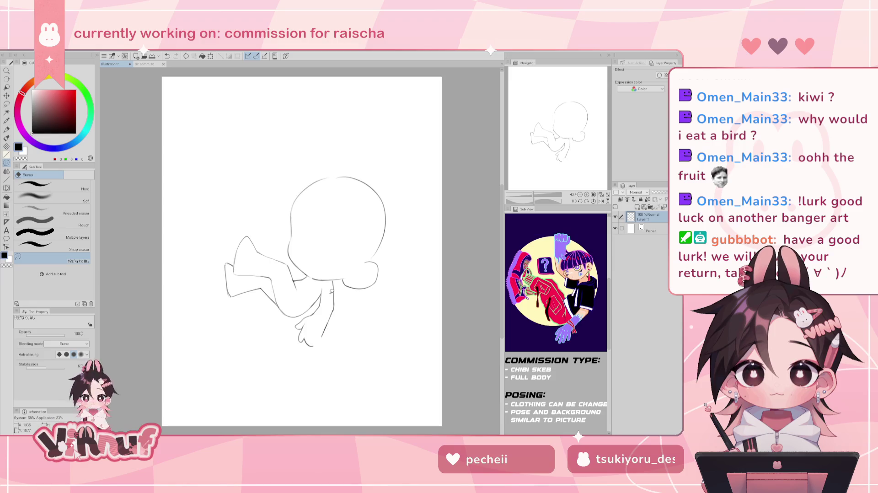
key("p")
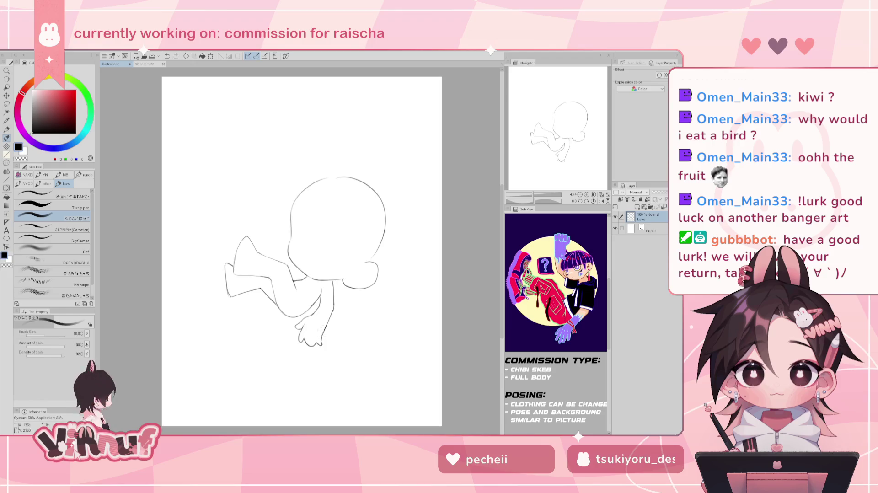
key("h")
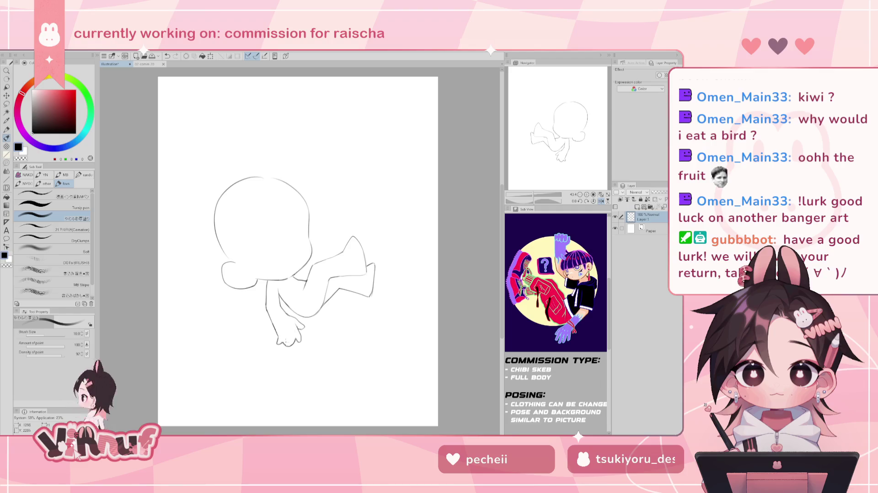
key("h")
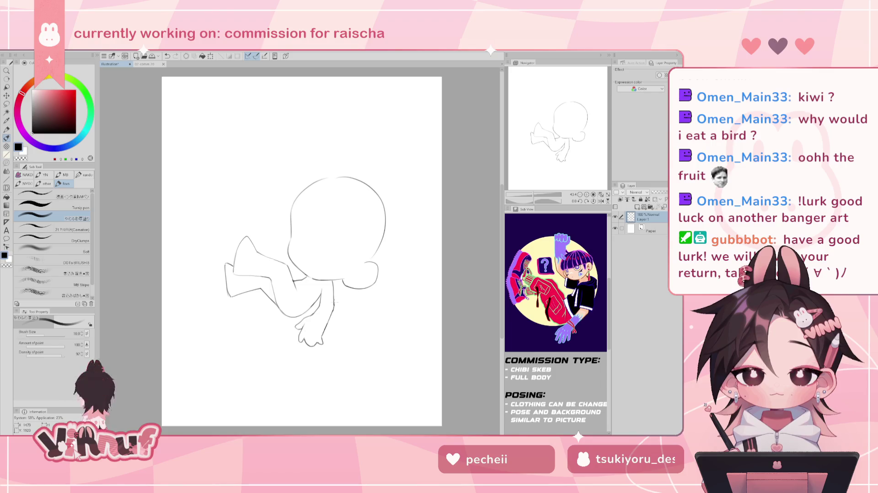
Erase and redraw small arm and torso lines, mirroring the view to check proportions
key("e")
key("h")
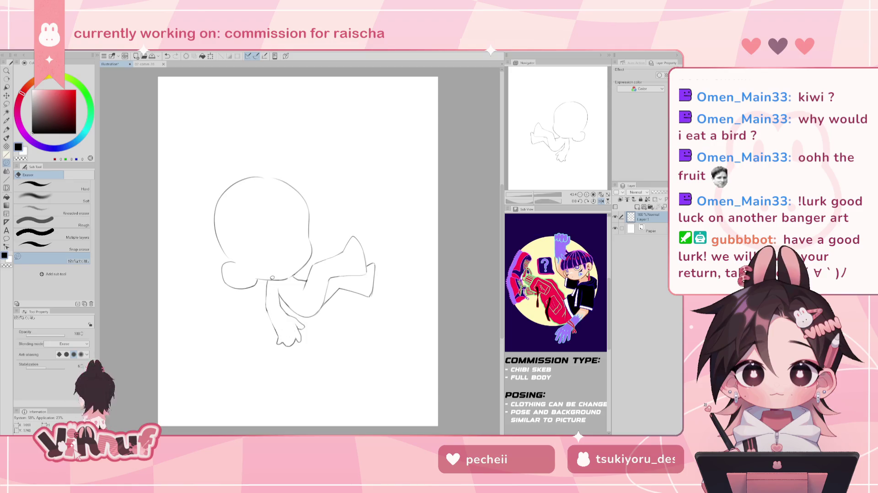
key("p")
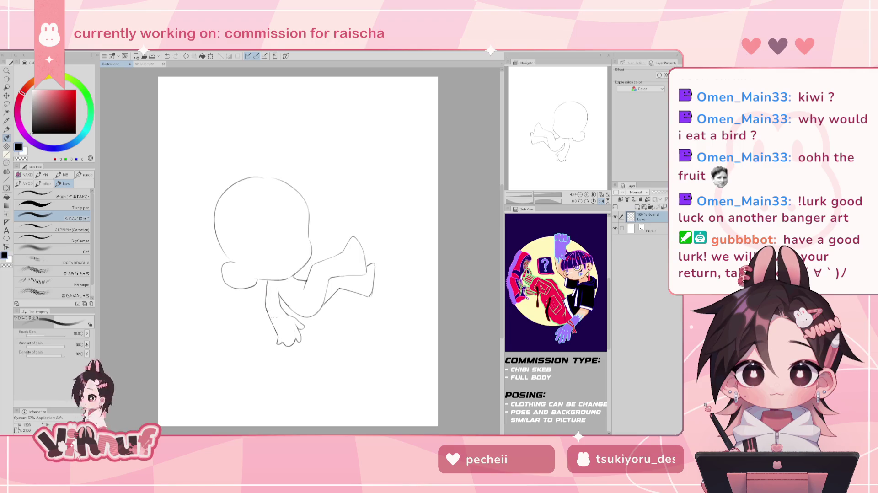
key("h")
key("e")
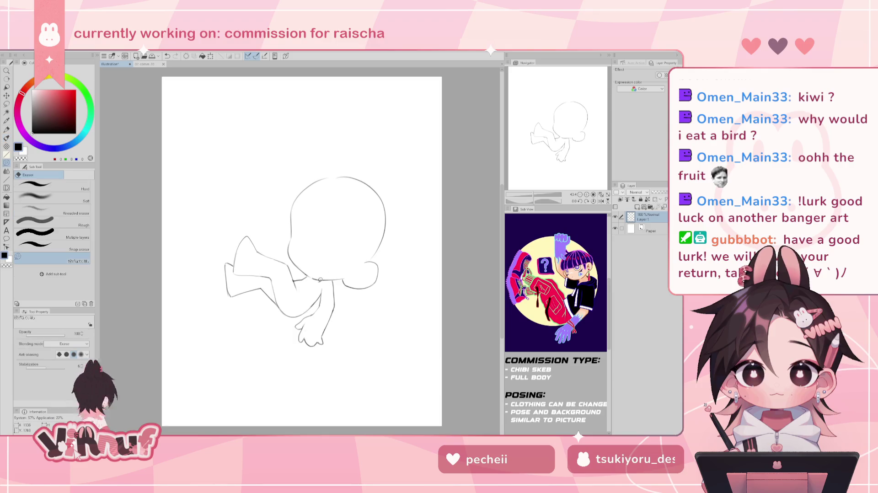
key("b")
Undo and restore a small stroke, leave the view mirrored, and lasso the legs
key("ctrl+z")
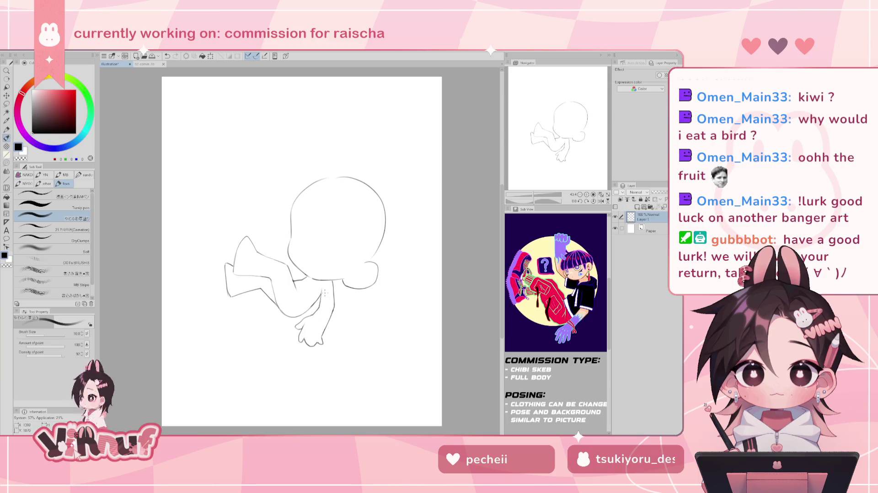
key("ctrl+z")
key("ctrl+y")
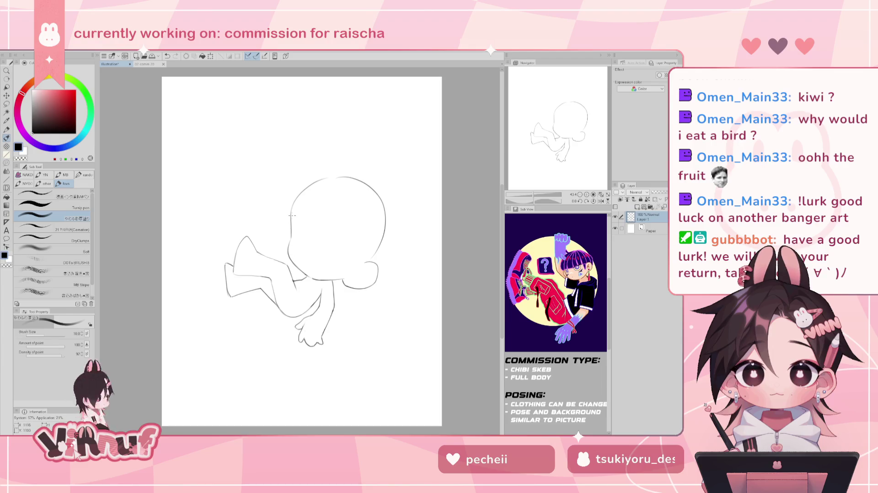
key("h")
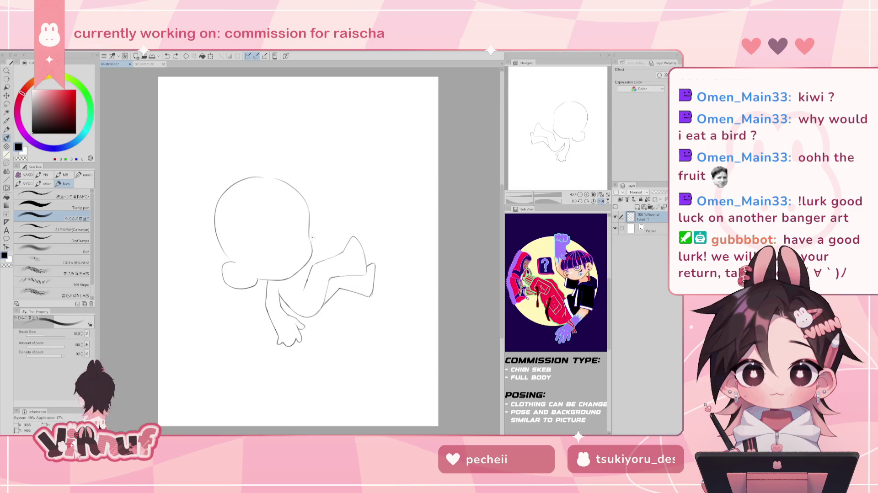
key("m")
left_click_drag(293, 303, 320, 249)
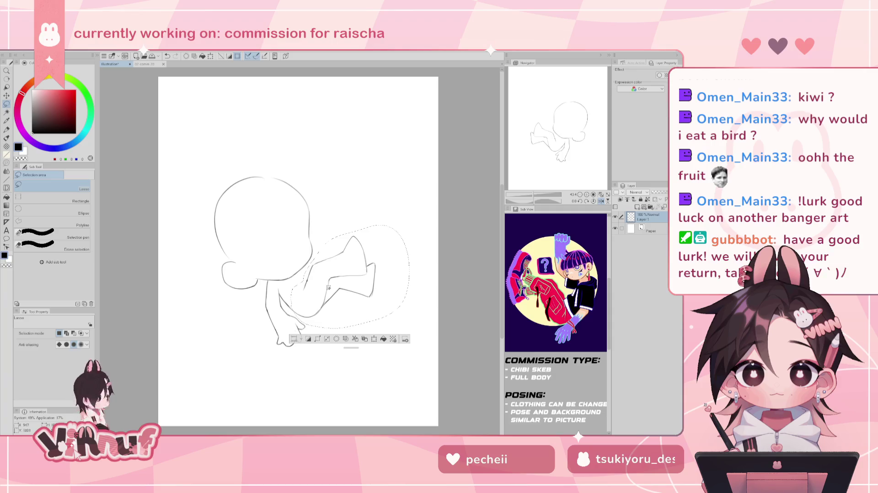
Raise the lassoed legs slightly and rotate them to a new angle, then deselect
key("k")
left_click_drag(341, 292, 343, 291)
key("ctrl+t")
left_click_drag(418, 203, 355, 272)
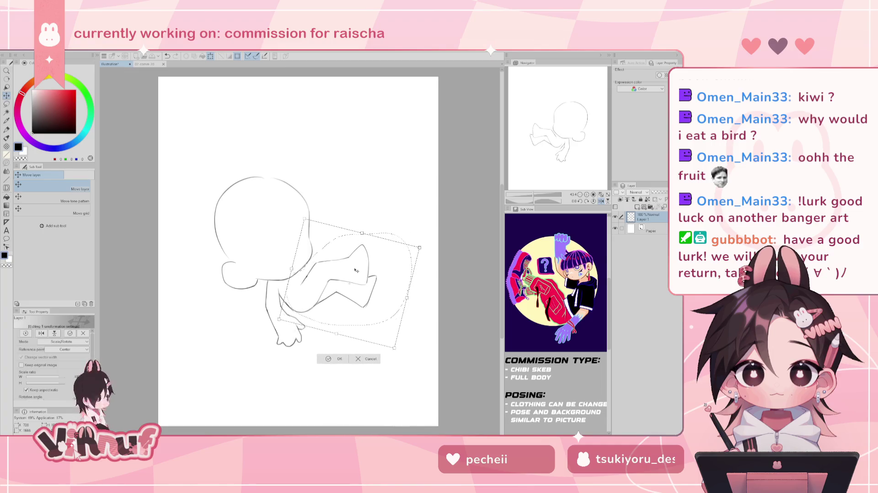
left_click_drag(355, 272, 356, 270)
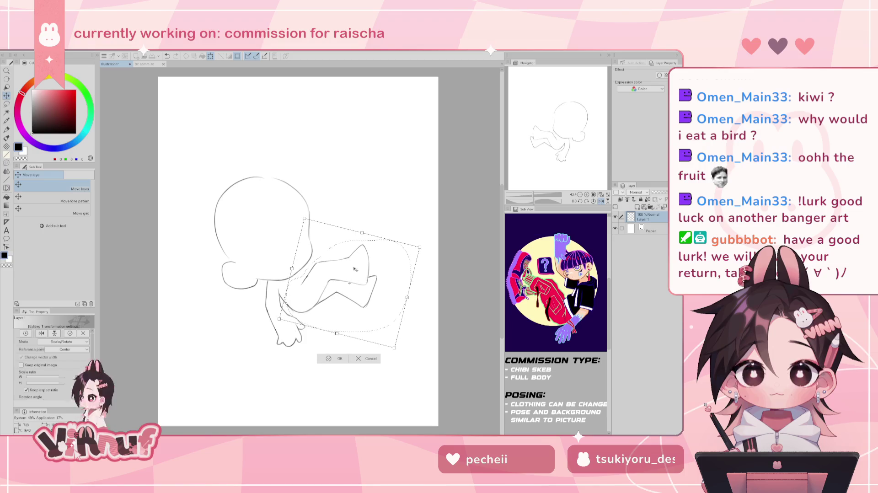
left_click(333, 358)
key("ctrl+d")
Try out and undo small strokes, then draw the first stroke of the fist above the head
key("e")
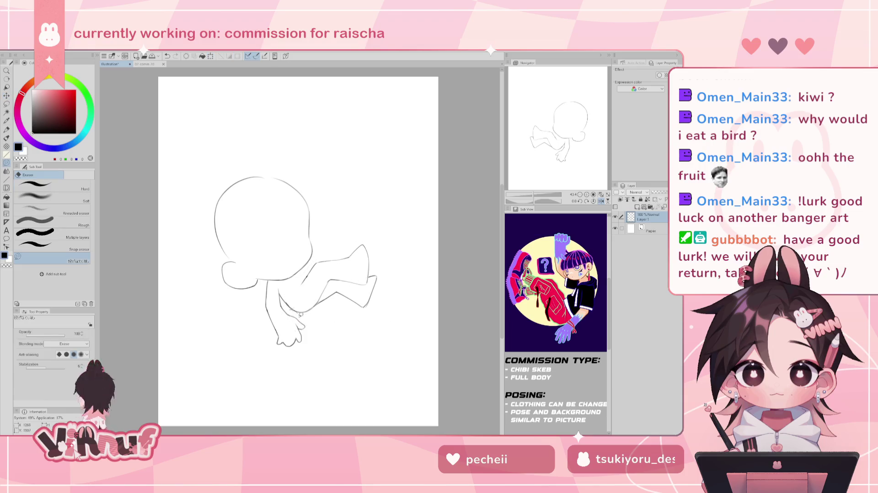
key("h")
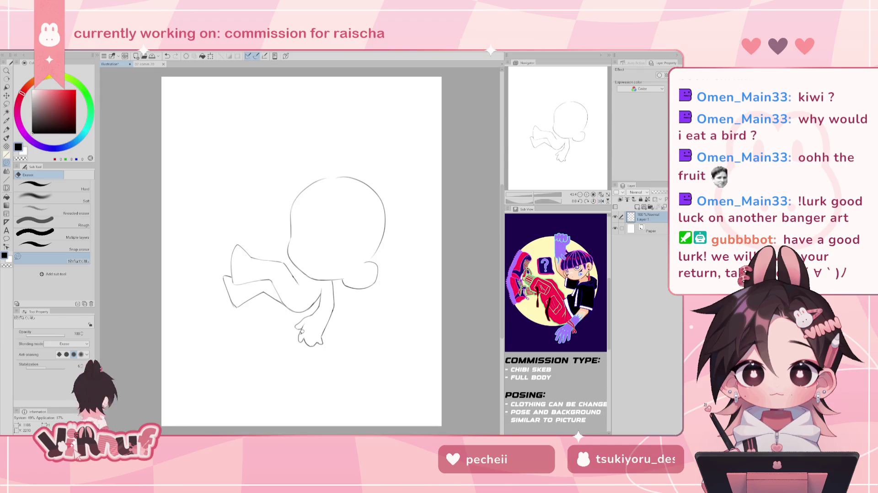
key("p")
key("ctrl+z")
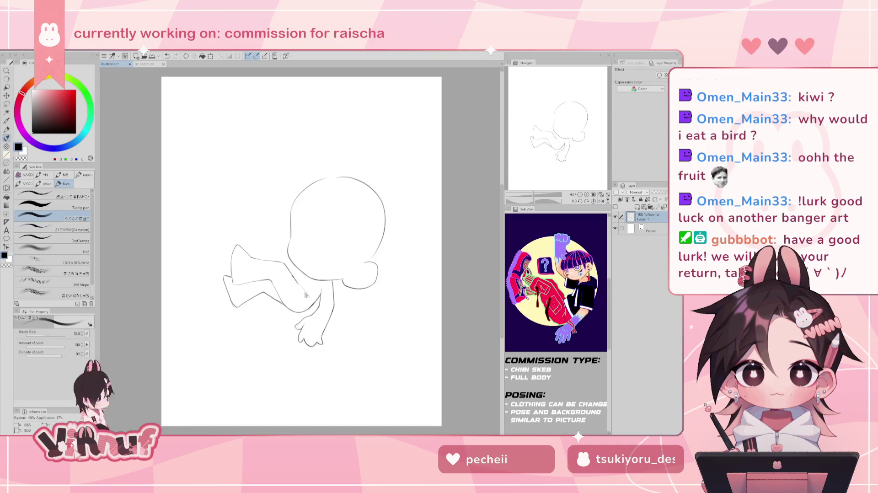
key("ctrl+z")
left_click_drag(299, 280, 310, 288)
key("ctrl+z")
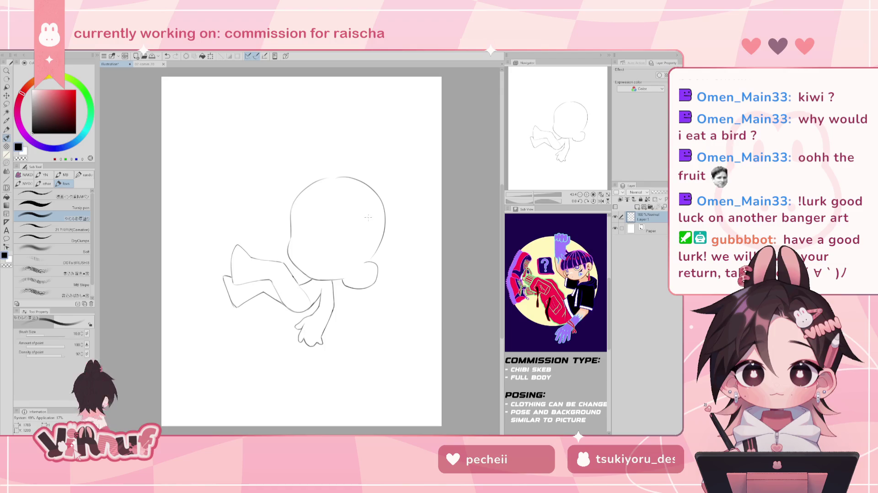
key("ctrl+z")
mouse_move(261, 187)
left_mouse_down()
mouse_move(258, 199)
mouse_move(282, 183)
mouse_move(261, 205)
mouse_move(270, 200)
left_mouse_up()
Redraw the fist outline and closing strokes several times, then add a finger line
key("ctrl+z")
key("ctrl+z")
key("ctrl+z")
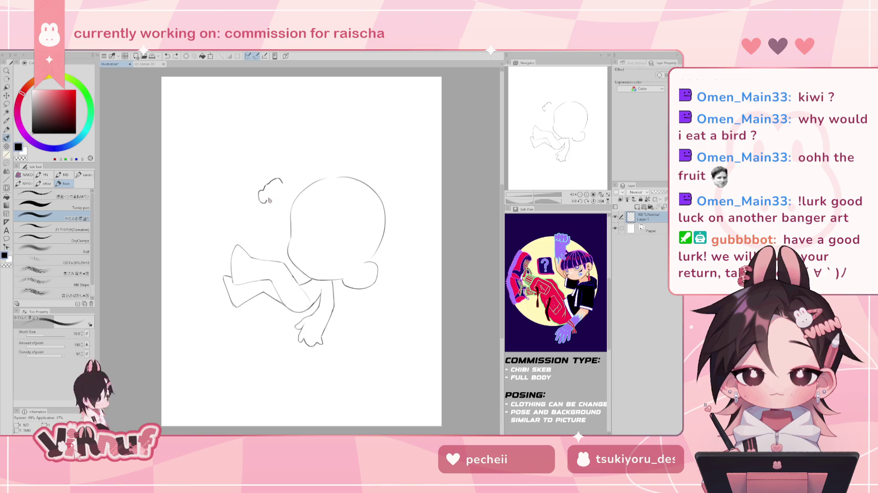
mouse_move(284, 180)
left_mouse_down()
mouse_move(289, 195)
mouse_move(265, 201)
mouse_move(278, 179)
left_mouse_up()
key("ctrl+z")
key("ctrl+z")
key("ctrl+z")
key("ctrl+z")
key("ctrl+z")
key("ctrl+z")
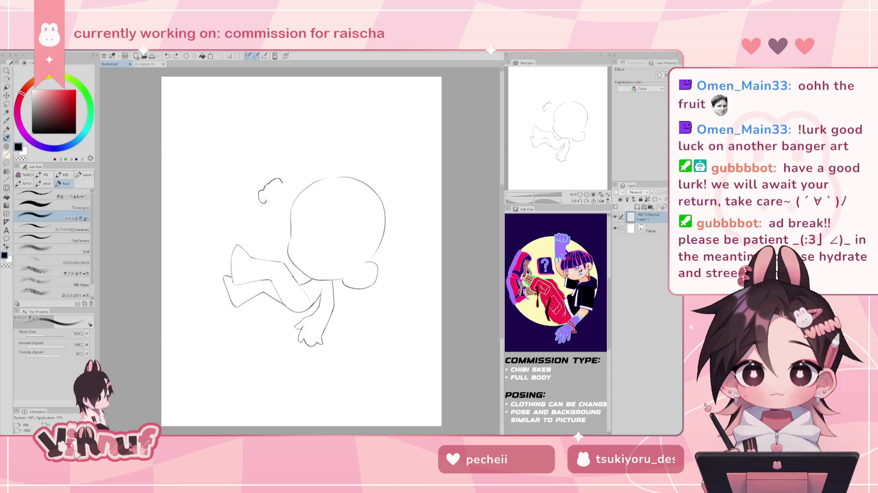
mouse_move(271, 200)
left_mouse_down()
mouse_move(283, 182)
mouse_move(299, 187)
left_mouse_up()
key("ctrl+z")
left_click_drag(261, 192, 268, 207)
key("ctrl+z")
key("ctrl+z")
key("ctrl+z")
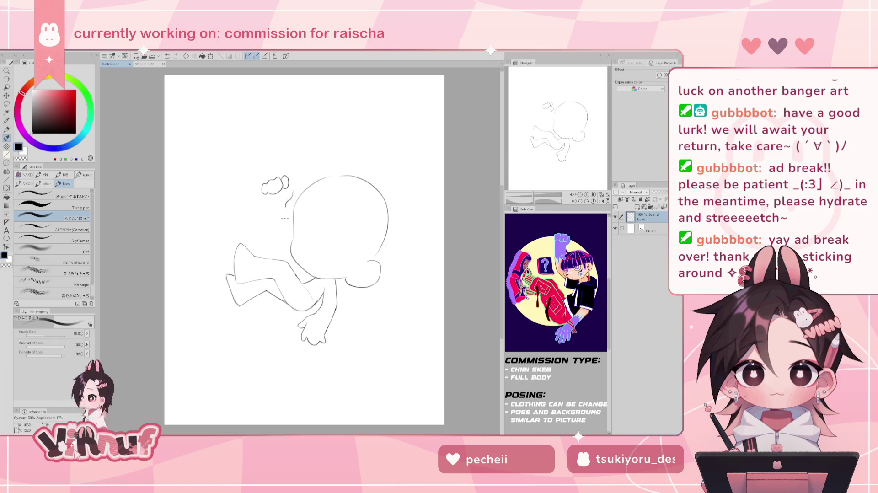
key("ctrl+z")
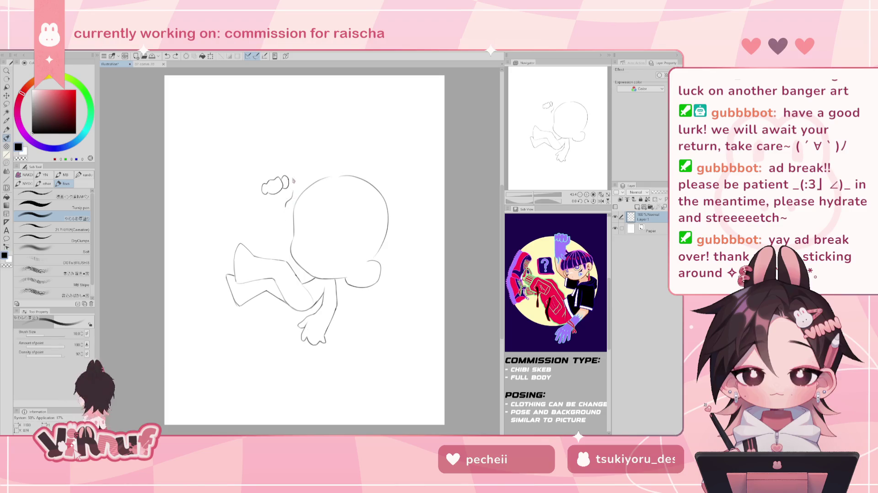
left_click_drag(294, 176, 295, 188)
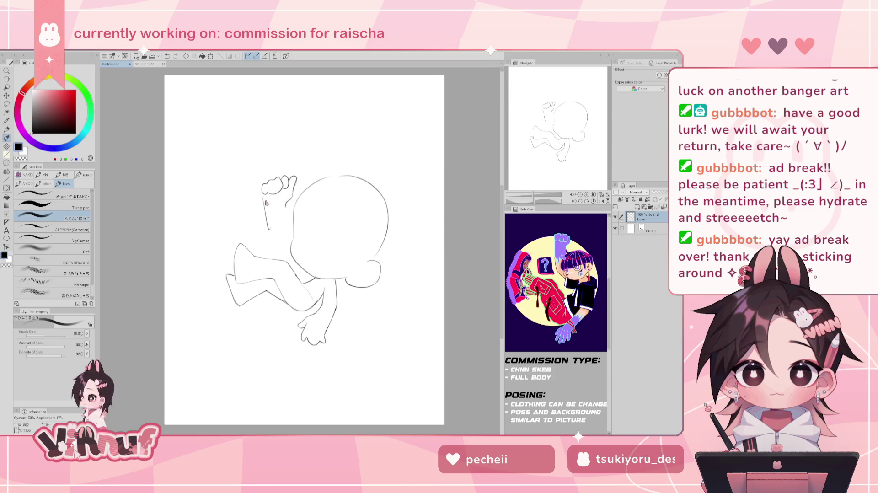
Erase and redraw the small stroke on the fist's left side
key("e")
left_click_drag(264, 177, 268, 194)
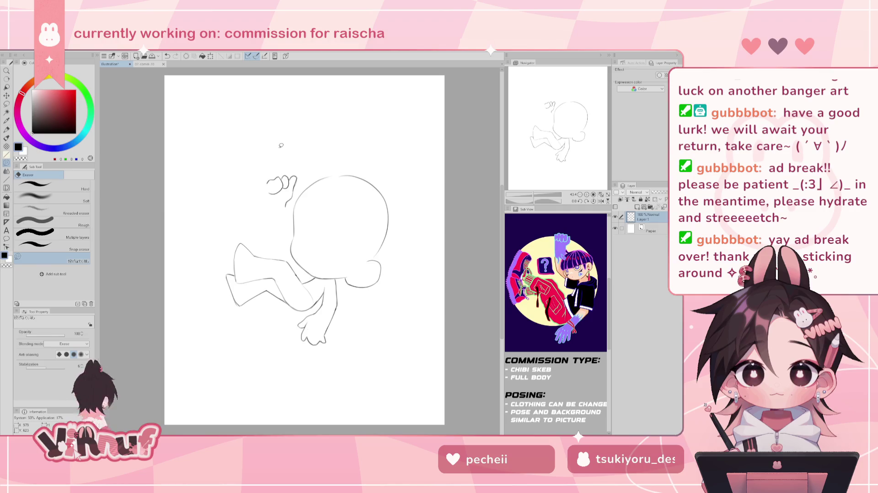
key("p")
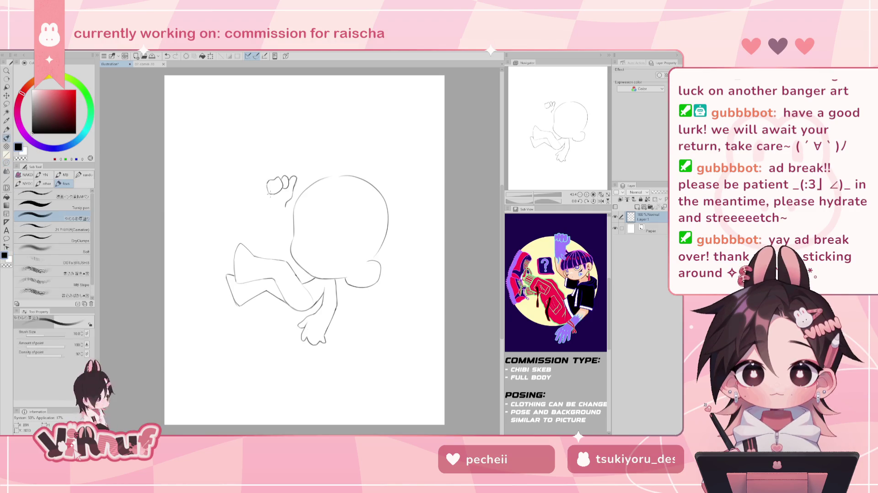
key("ctrl+z")
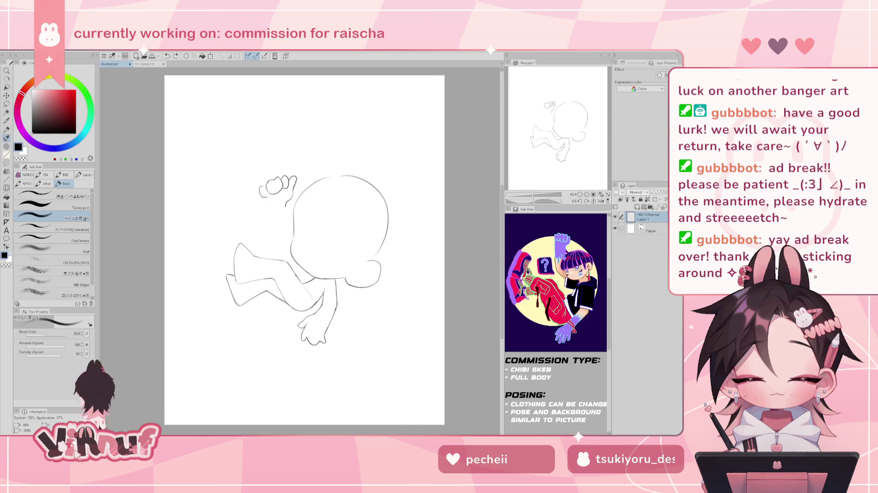
left_click_drag(264, 187, 262, 197)
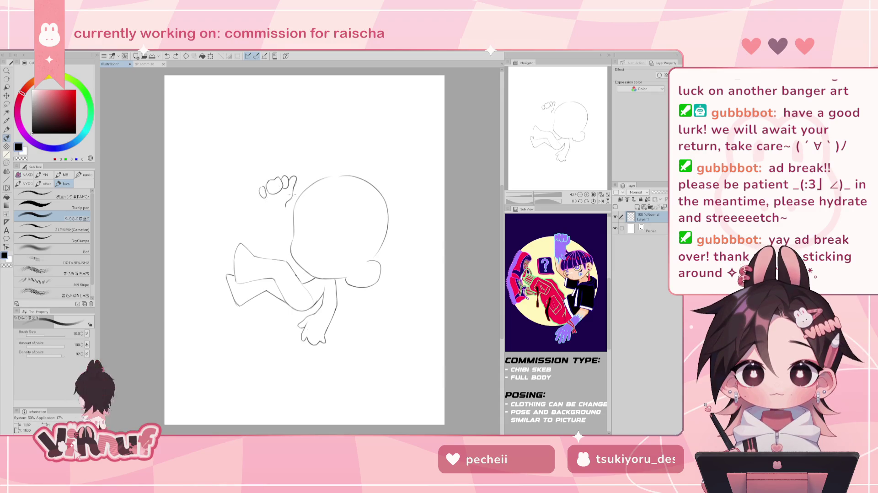
key("e")
key("b")
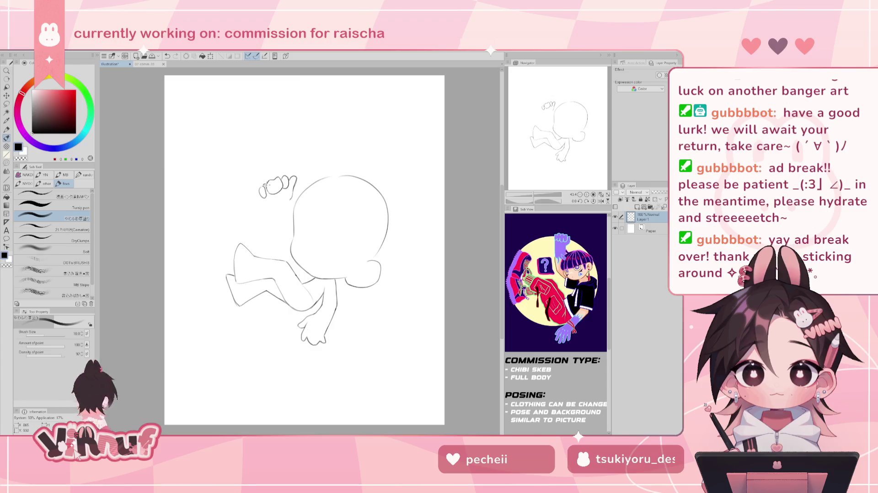
left_click_drag(264, 188, 261, 183)
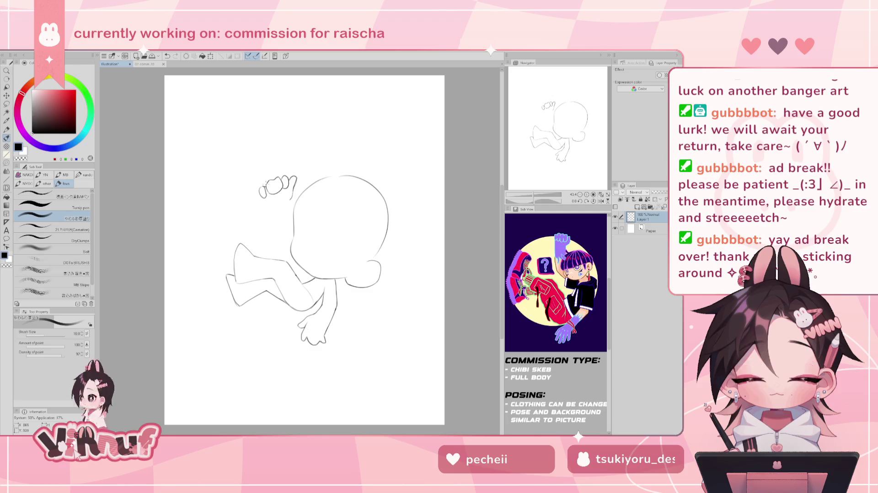
Try a line from the raised arm down to the body, then undo it
key("ctrl+z")
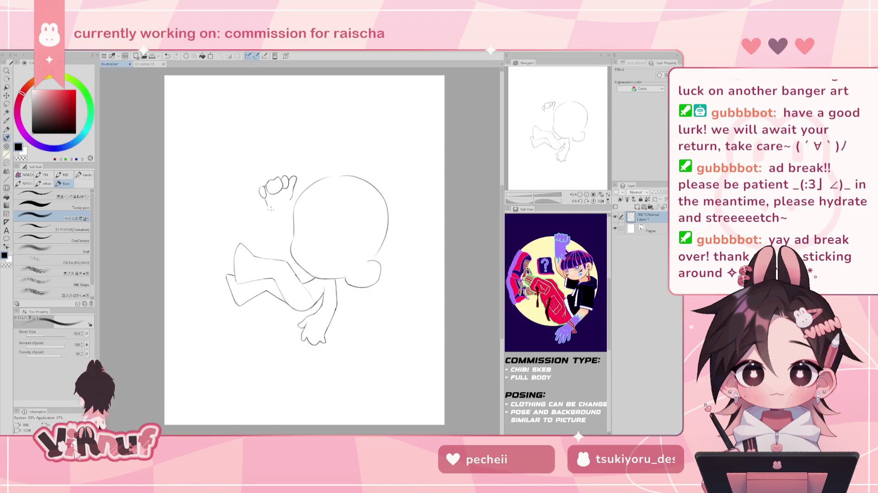
key("ctrl+z")
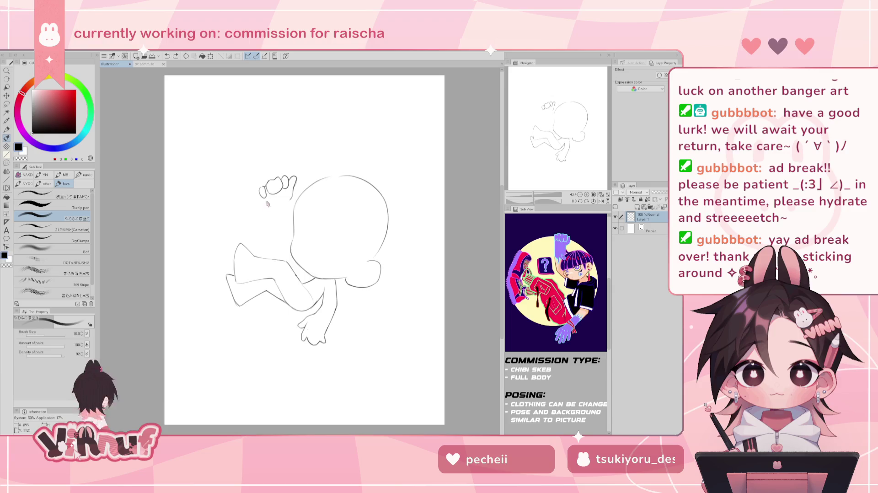
key("ctrl+z")
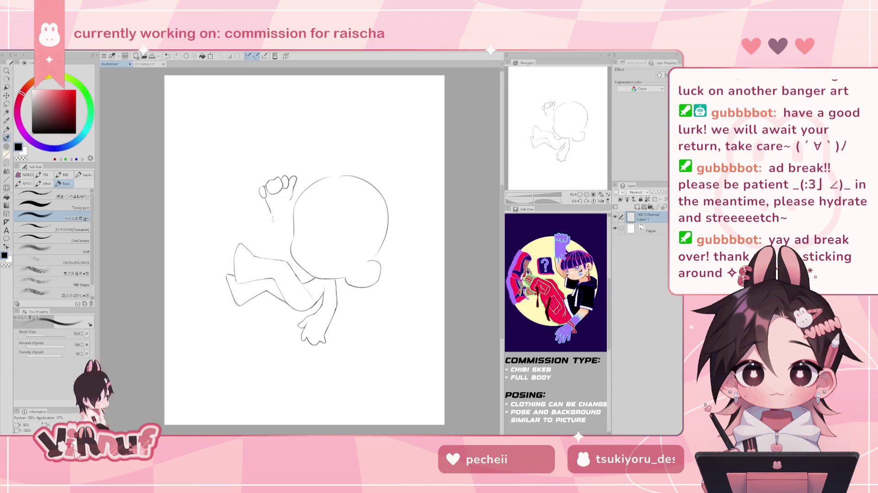
left_click_drag(270, 212, 291, 255)
key("ctrl+z")
left_click_drag(270, 212, 290, 253)
key("ctrl+z")
Lasso the lower foot and rotate it slightly
key("m")
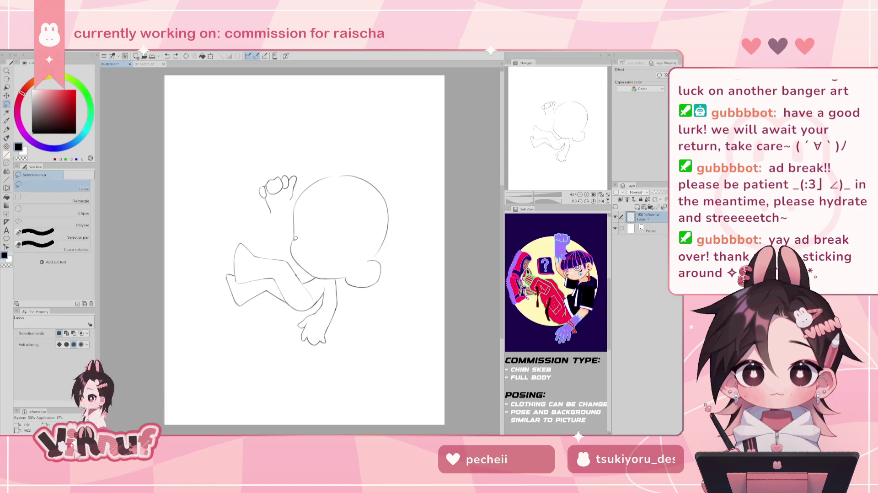
left_click_drag(324, 303, 341, 302)
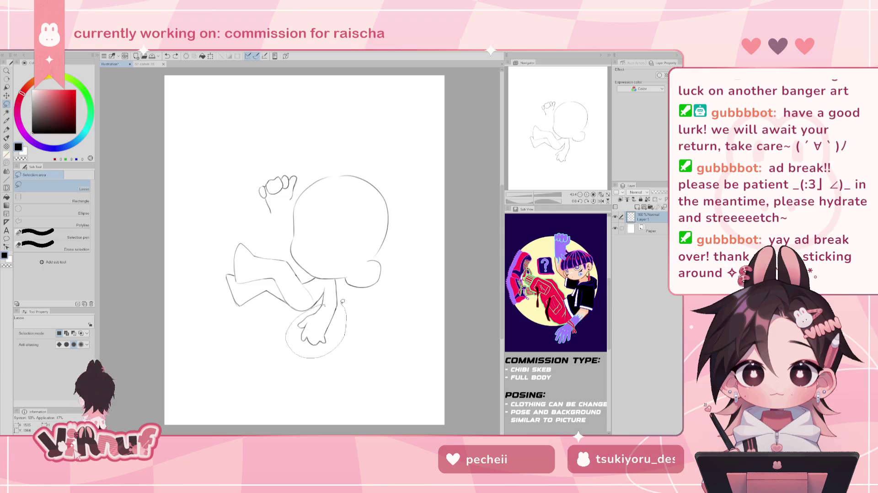
key("ctrl+t")
left_click_drag(339, 307, 337, 314)
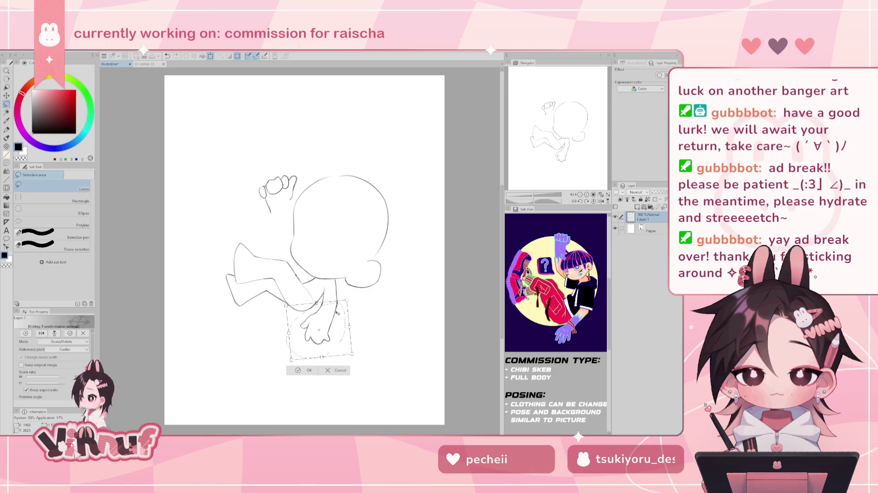
key("Return")
key("ctrl+d")
key("e")
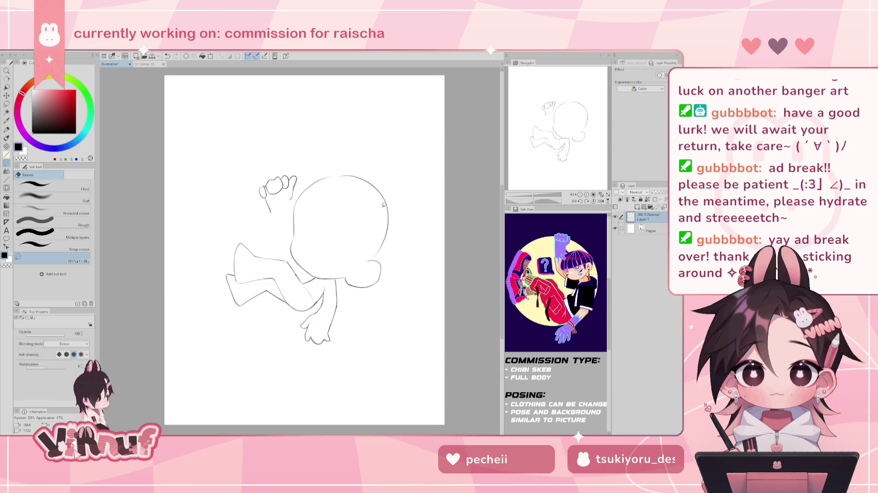
Lasso the raised fist and move it slightly lower beside the head
key("m")
left_click_drag(281, 215, 297, 201)
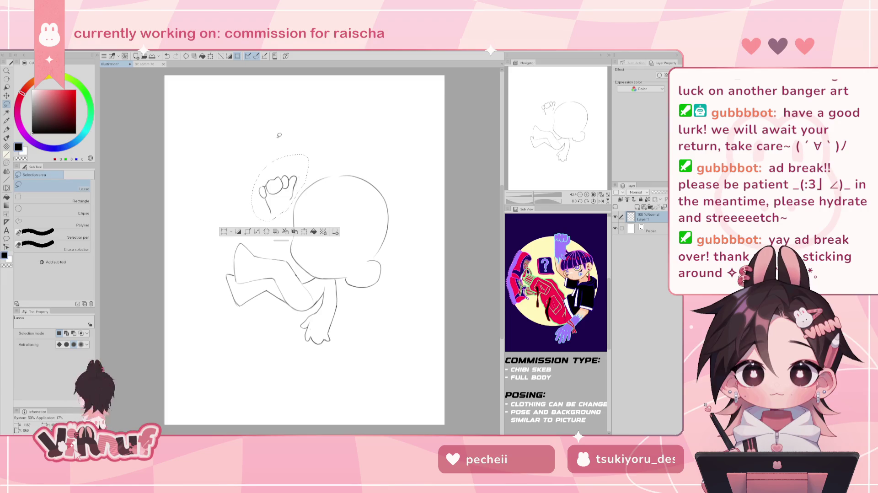
key("ctrl+t")
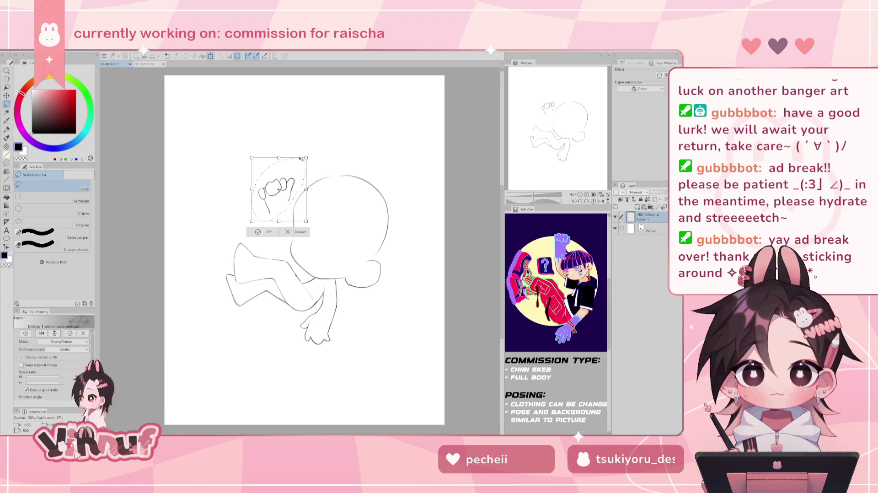
left_click_drag(298, 196, 306, 190)
left_click(279, 244)
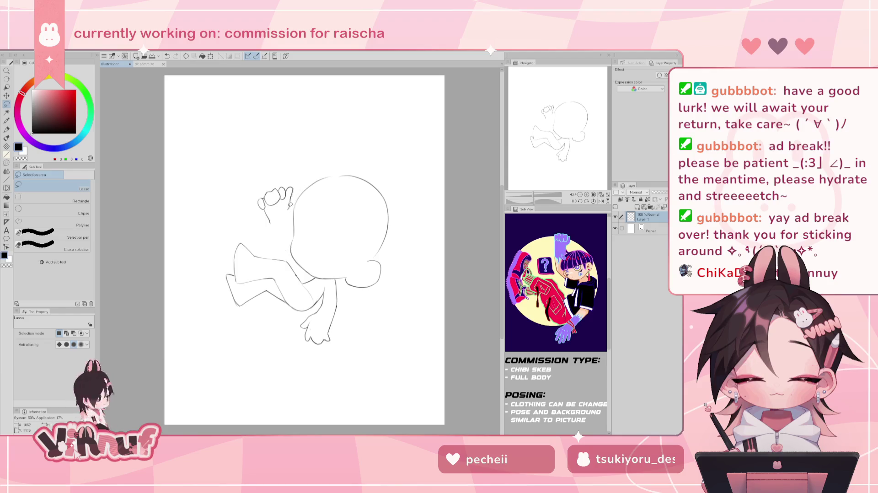
key("e")
key("p")
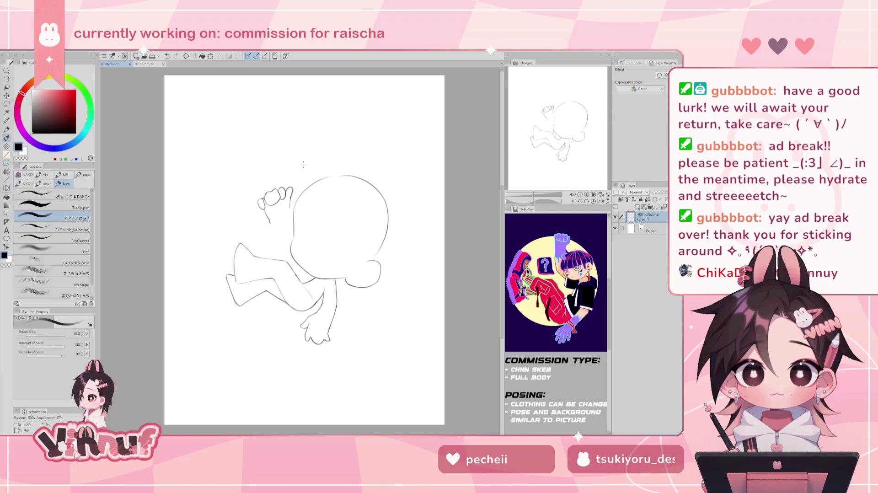
Try the arm-to-body line, then erase the overlapping lines at the neck
key("ctrl+z")
mouse_move(270, 220)
left_mouse_down()
mouse_move(276, 243)
mouse_move(292, 247)
left_mouse_up()
key("ctrl+z")
key("ctrl+z")
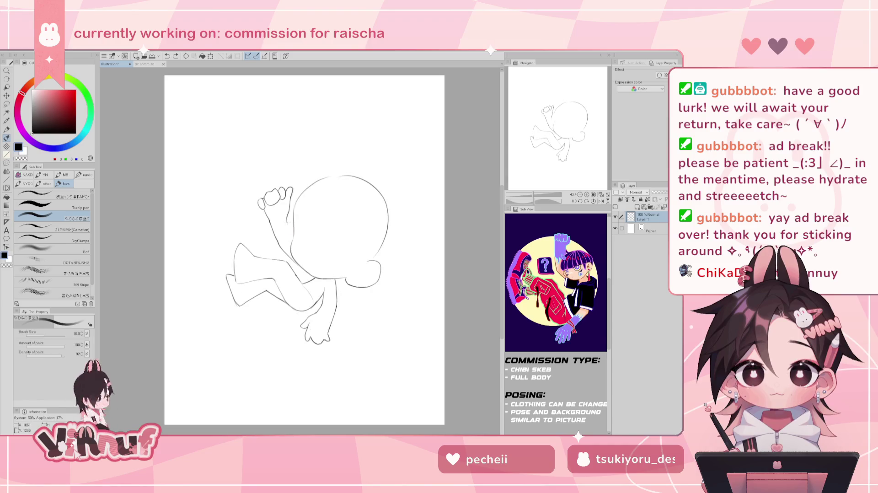
key("e")
left_click_drag(283, 242, 302, 265)
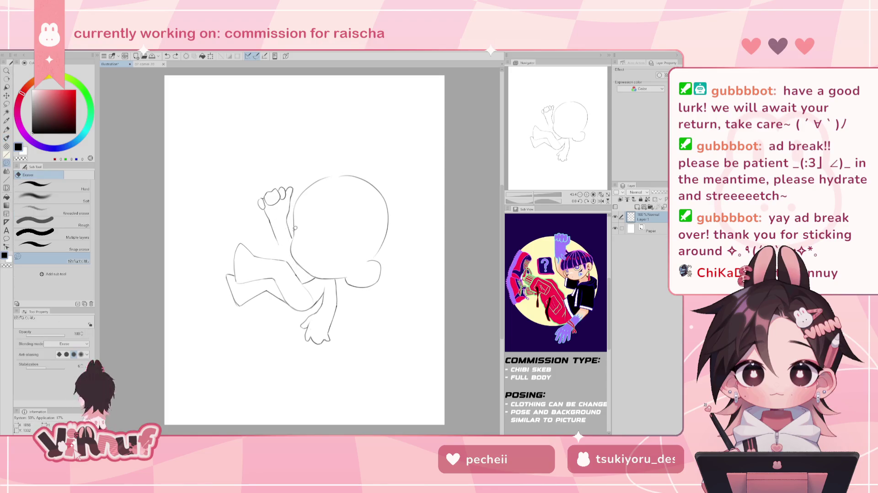
left_click_drag(304, 257, 313, 258)
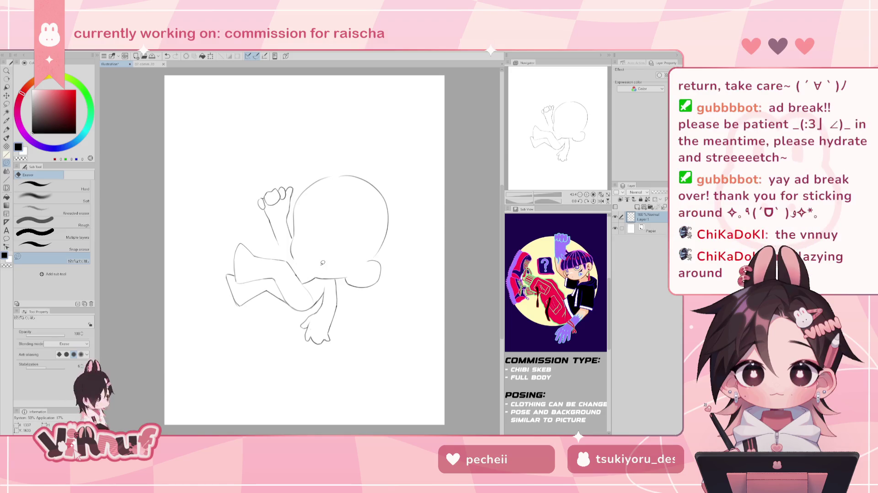
Redraw short neck, shoulder and lower-left head strokes, then lasso around the head
key("p")
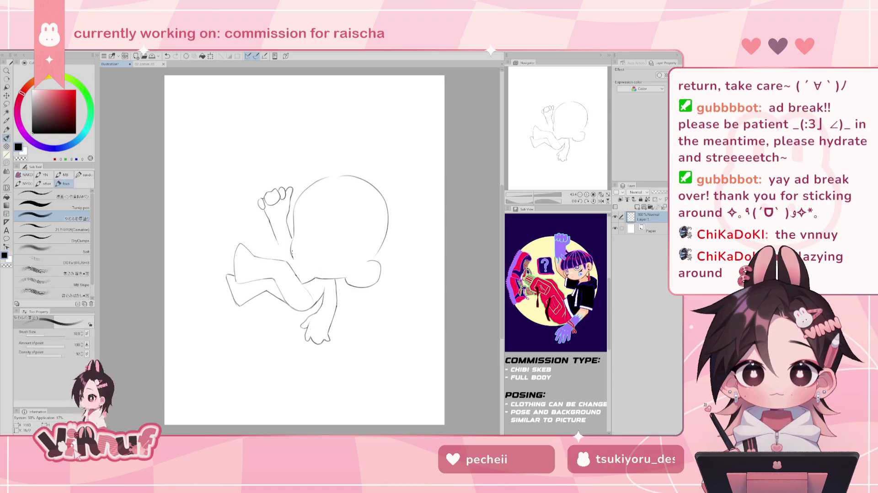
left_click_drag(295, 256, 309, 275)
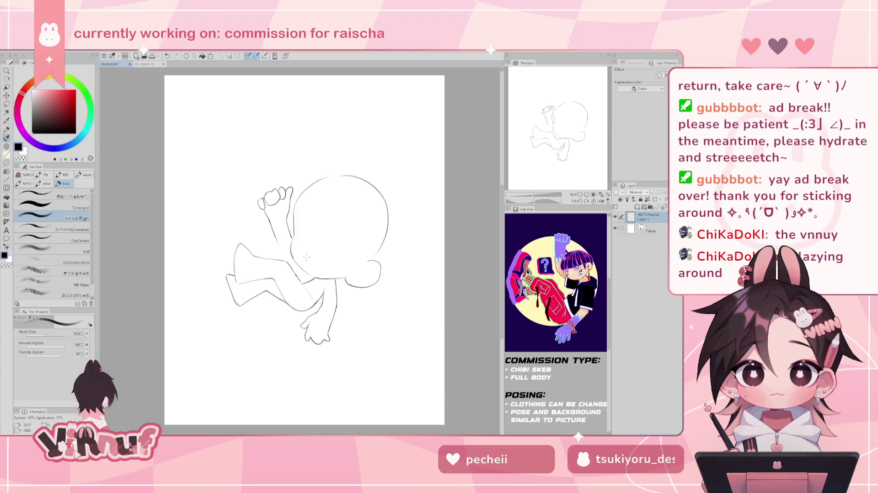
key("e")
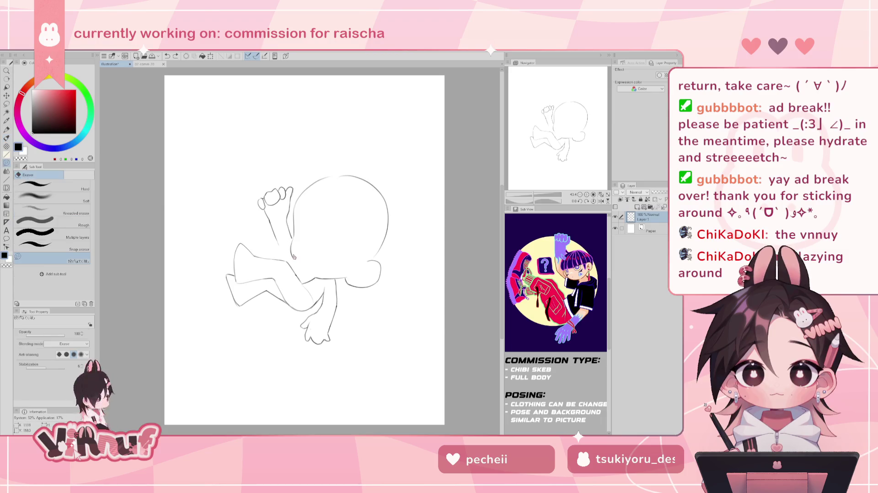
key("p")
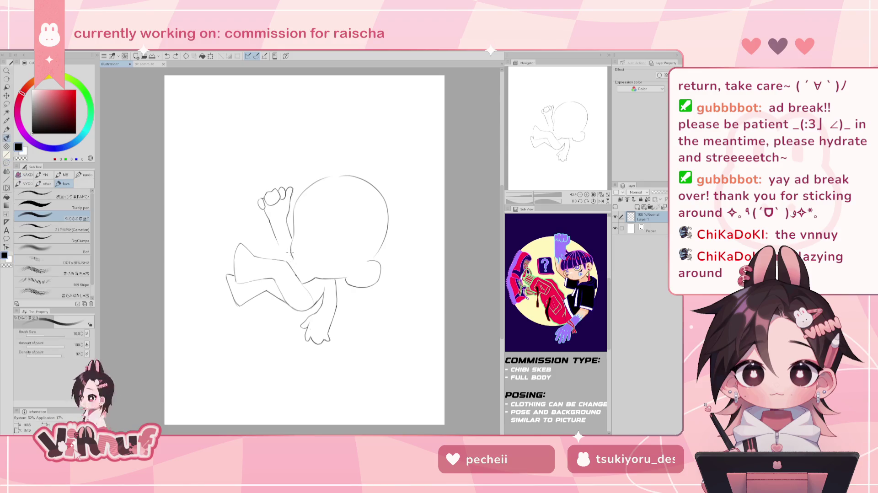
left_click_drag(292, 244, 315, 277)
key("ctrl+z")
key("ctrl+z")
key("m")
mouse_move(293, 232)
left_mouse_down()
mouse_move(298, 266)
mouse_move(338, 266)
mouse_move(366, 307)
mouse_move(348, 151)
mouse_move(295, 201)
mouse_move(307, 223)
left_mouse_up()
left_click(294, 232)
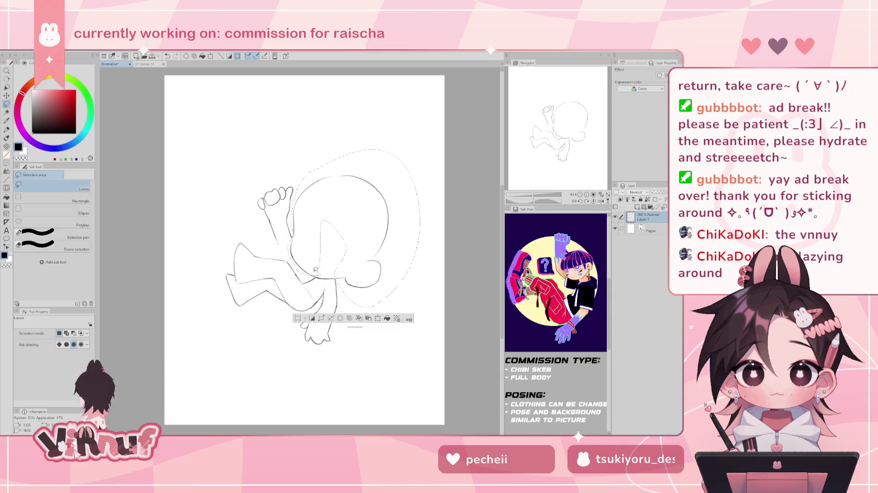
Liquify the hip outline so it bulges slightly outward, then clear the selection
left_click_drag(340, 265, 327, 241)
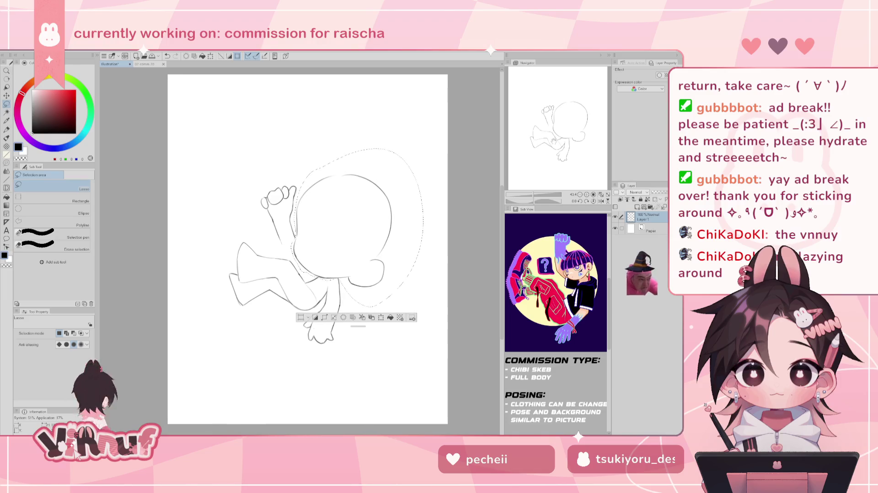
key("j")
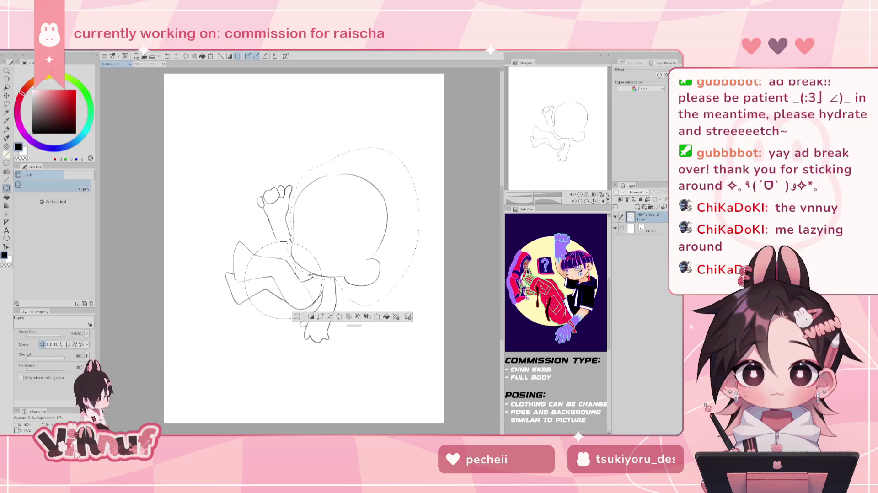
mouse_move(284, 286)
left_mouse_down()
mouse_move(366, 274)
mouse_move(388, 232)
left_mouse_up()
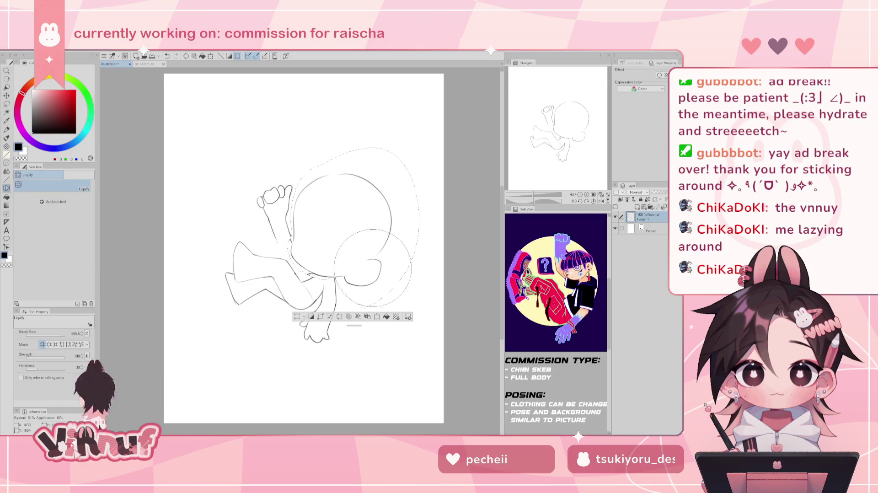
left_click(377, 316)
key("e")
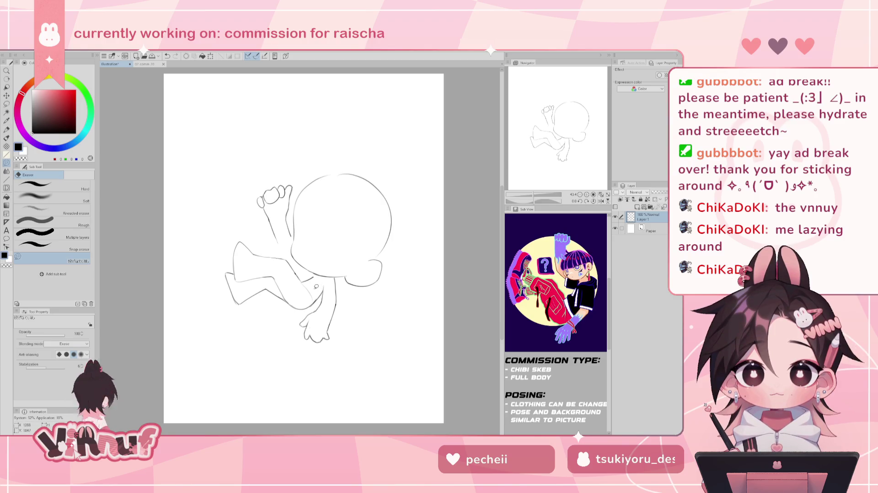
Erase the raised arm's old inner line and try redrawing it
mouse_move(278, 243)
left_mouse_down()
mouse_move(281, 215)
mouse_move(289, 223)
left_mouse_up()
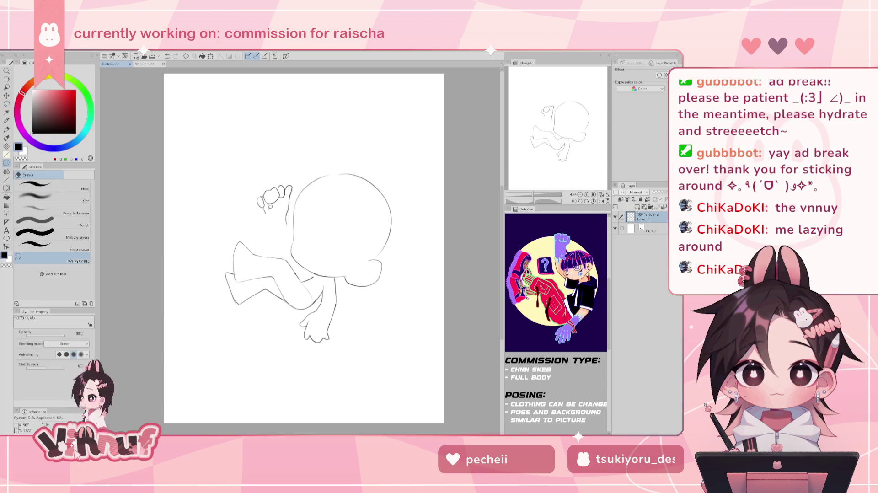
key("p")
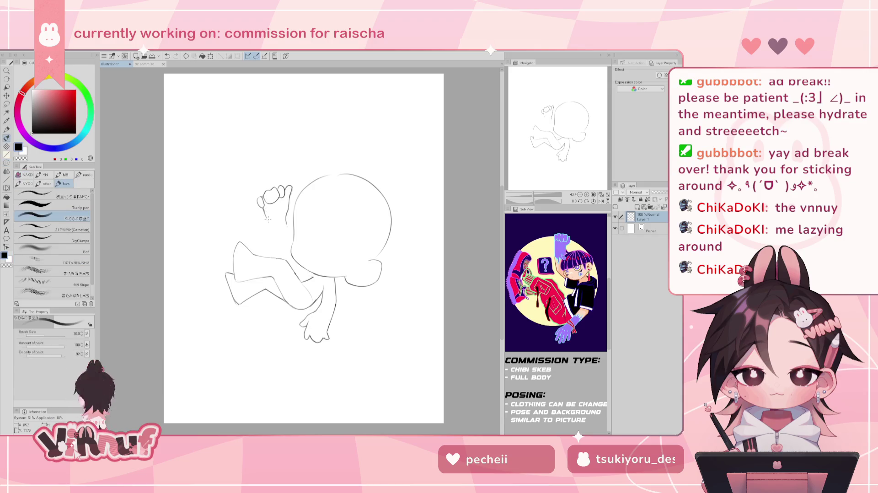
key("ctrl+z")
left_click_drag(268, 217, 285, 250)
key("ctrl+z")
key("ctrl+z")
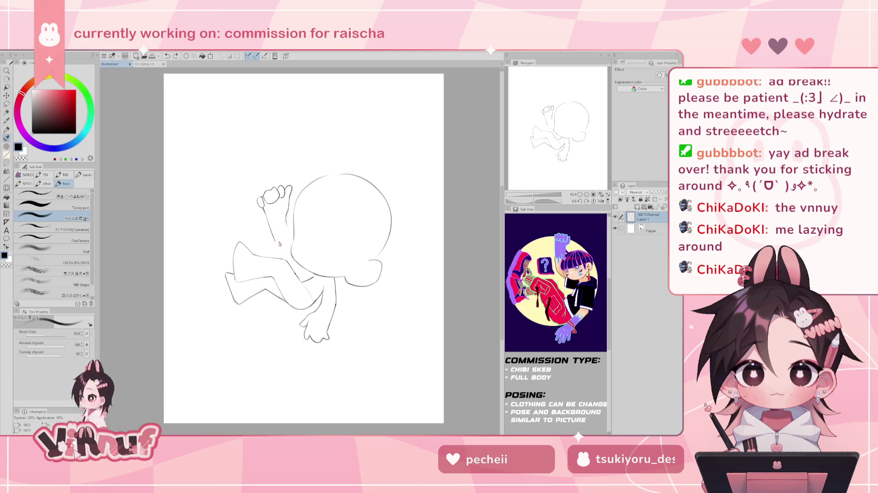
key("e")
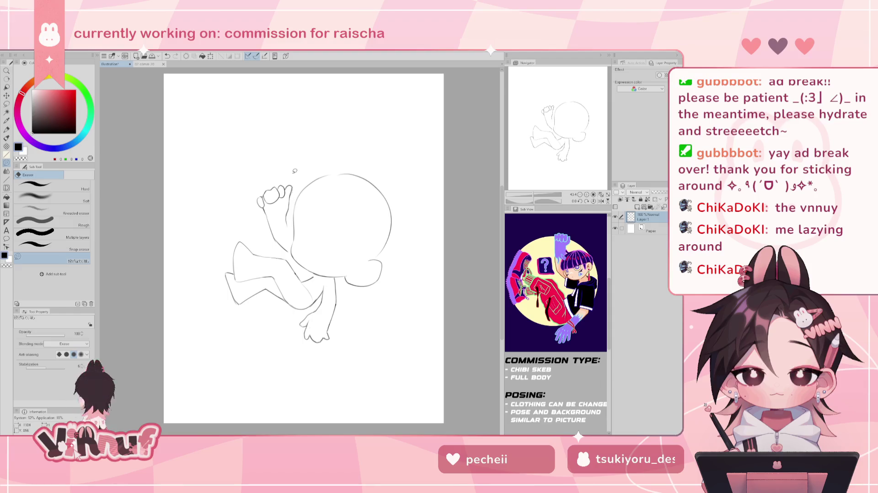
Lasso the raised arm and fist and rotate them slightly around a free pivot
key("m")
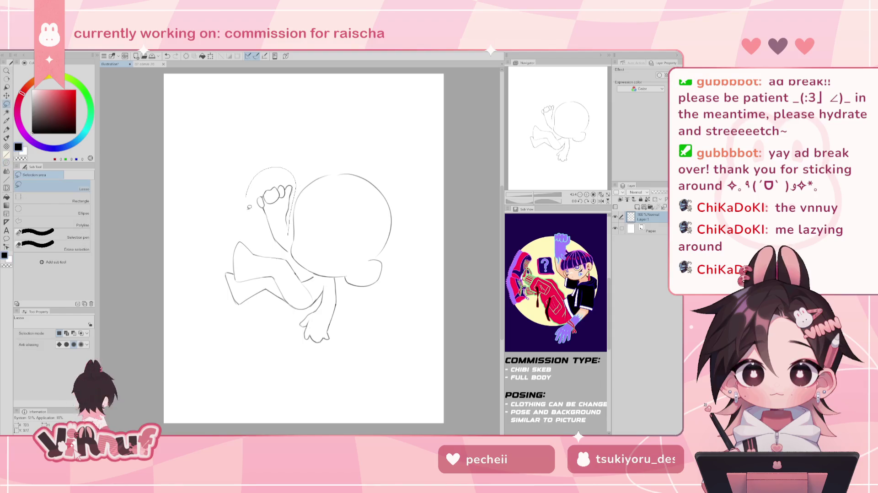
mouse_move(292, 210)
left_mouse_down()
mouse_move(297, 206)
mouse_move(286, 219)
left_mouse_up()
key("k")
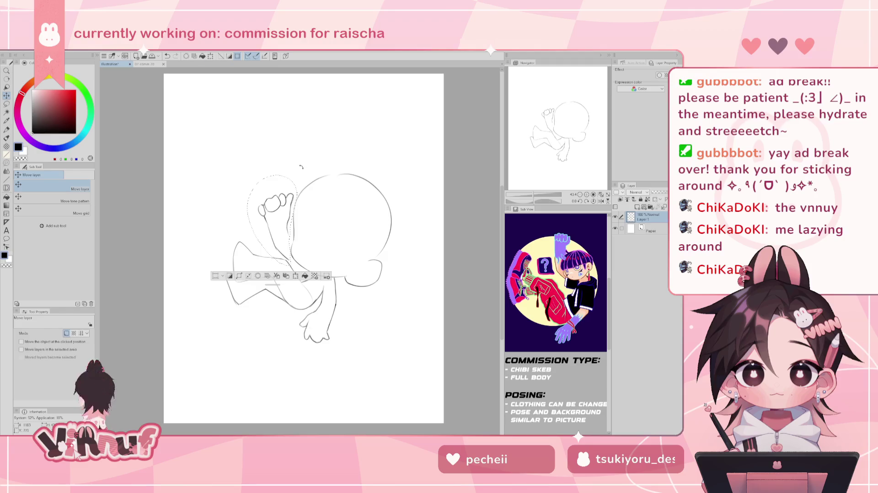
key("ctrl+t")
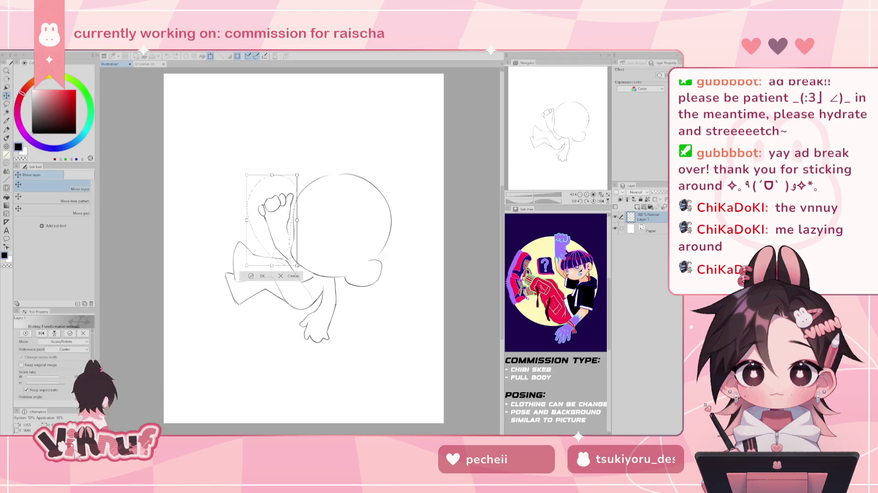
left_click_drag(294, 255, 313, 273)
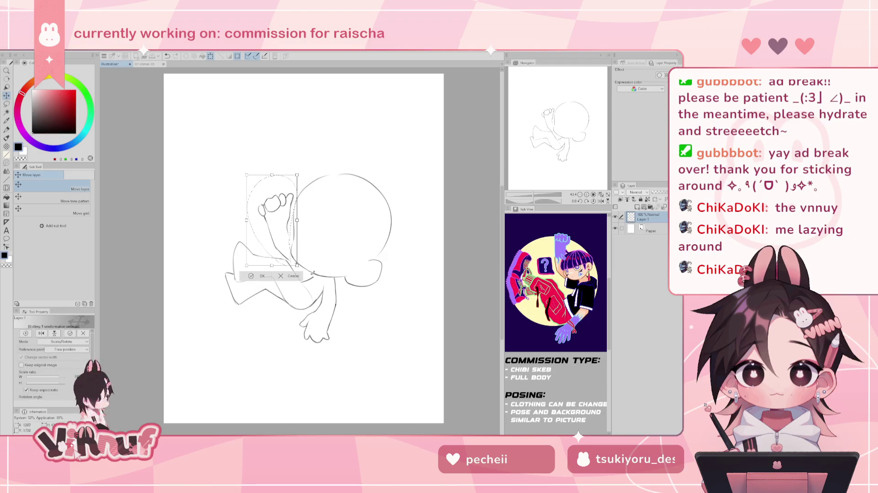
left_click_drag(301, 214, 290, 243)
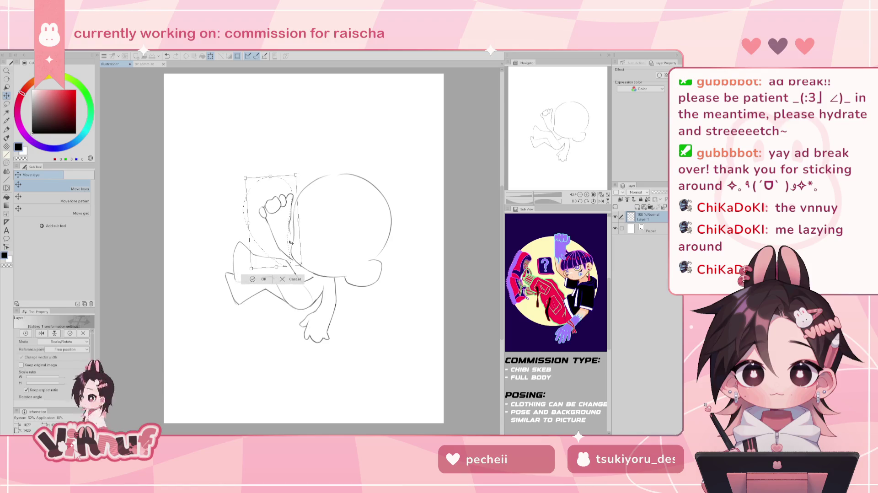
left_click_drag(289, 242, 308, 186)
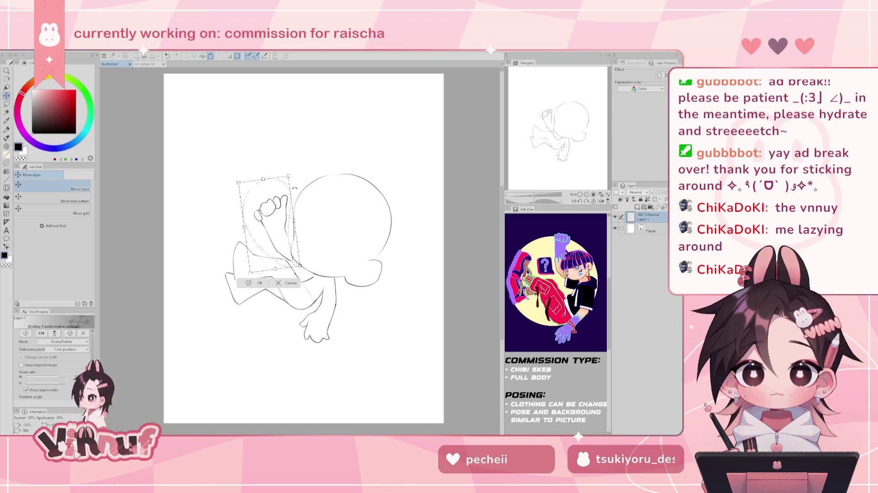
left_click_drag(288, 243, 288, 242)
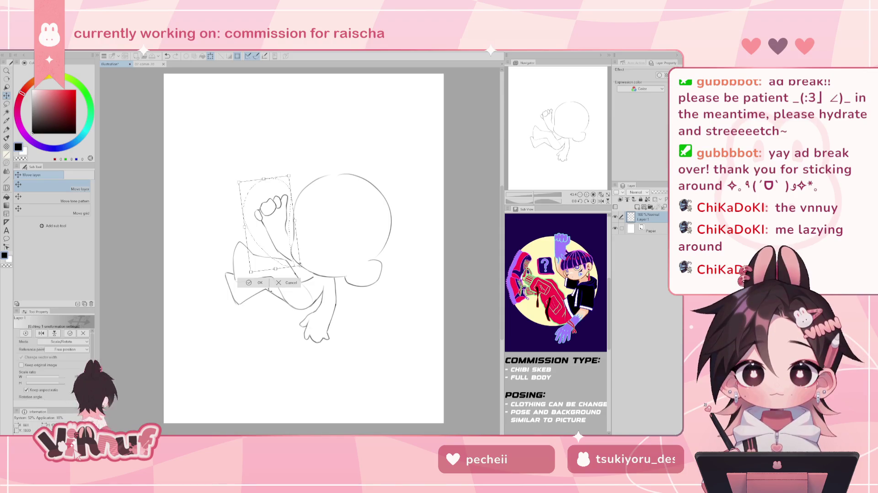
left_click(267, 280)
key("b")
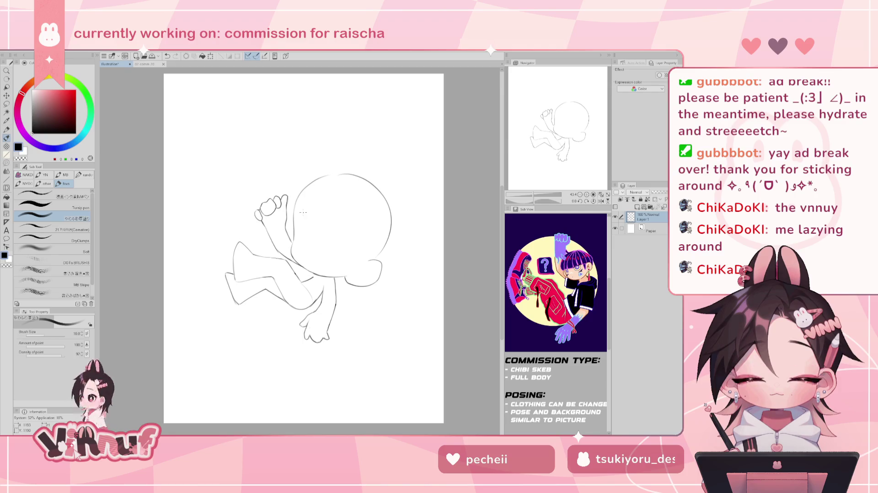
key("e")
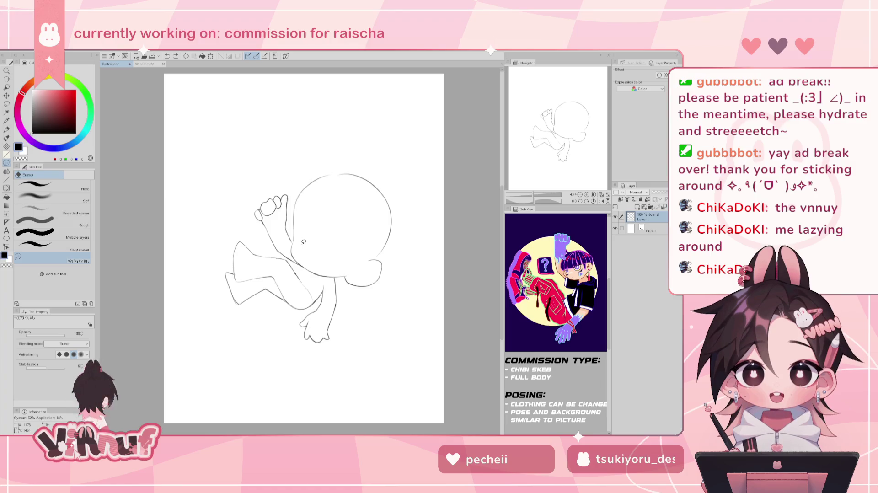
Lasso the bent legs, rotate them about 9° counterclockwise and stretch them left
key("m")
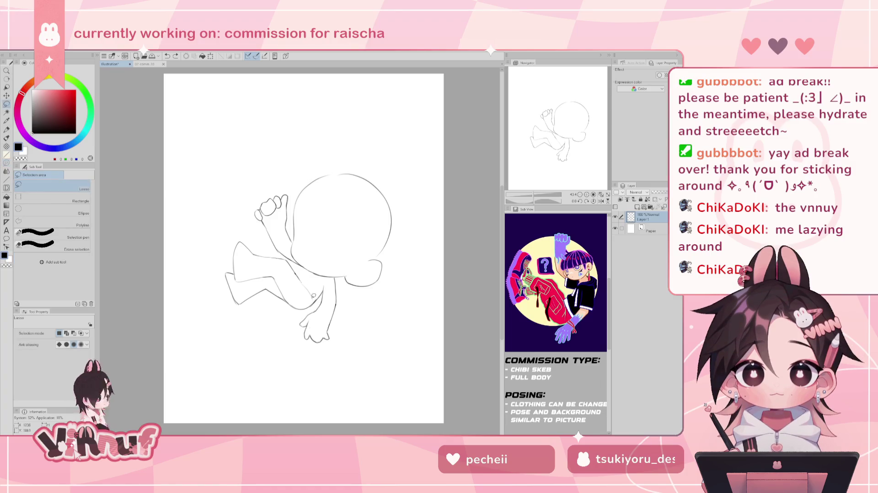
mouse_move(322, 295)
left_mouse_down()
mouse_move(295, 262)
mouse_move(307, 310)
left_mouse_up()
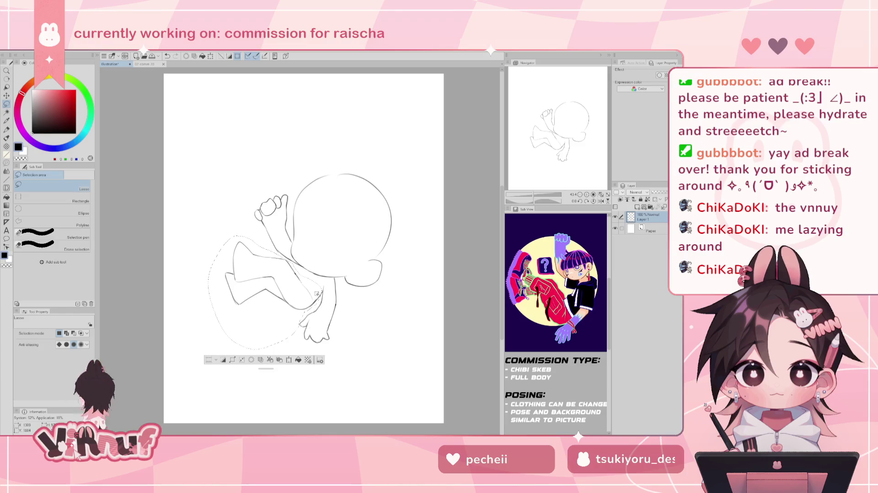
key("ctrl+t")
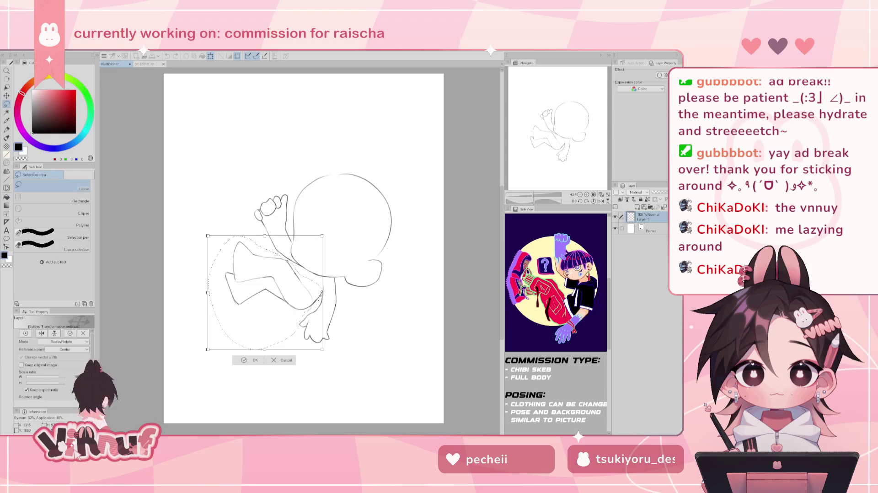
left_click_drag(337, 256, 330, 245)
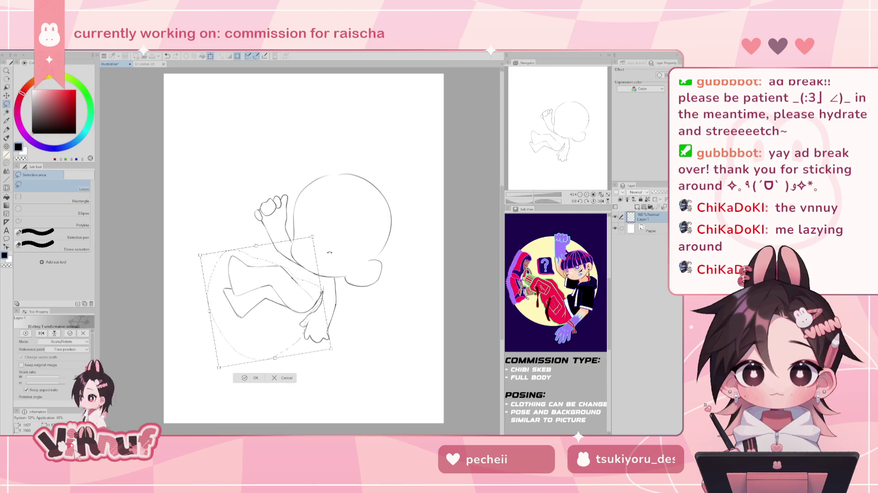
left_click_drag(209, 311, 201, 314)
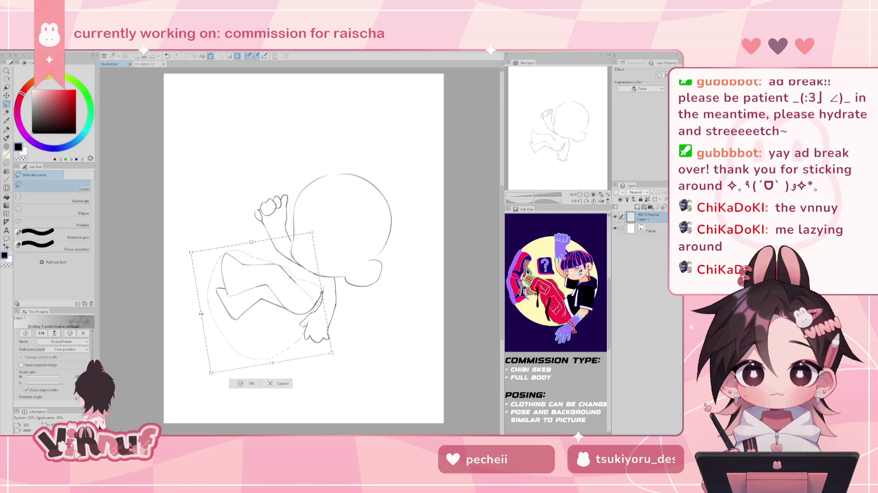
key("ctrl+z")
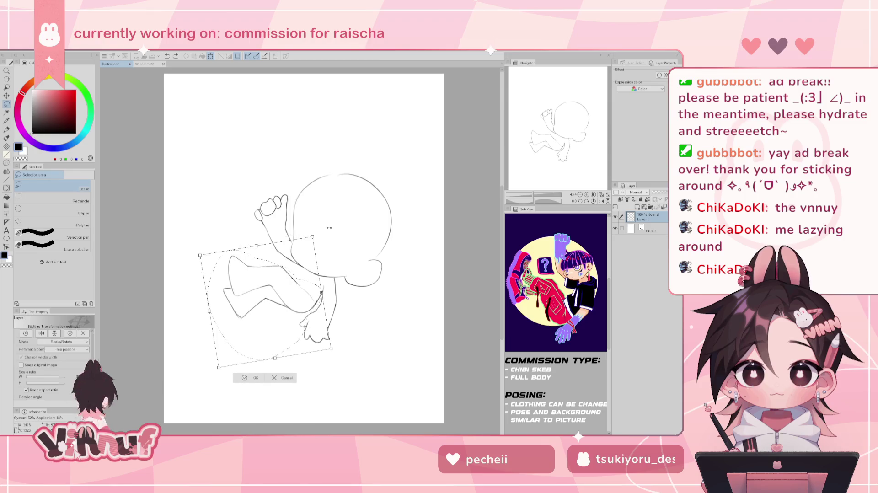
key("ctrl+y")
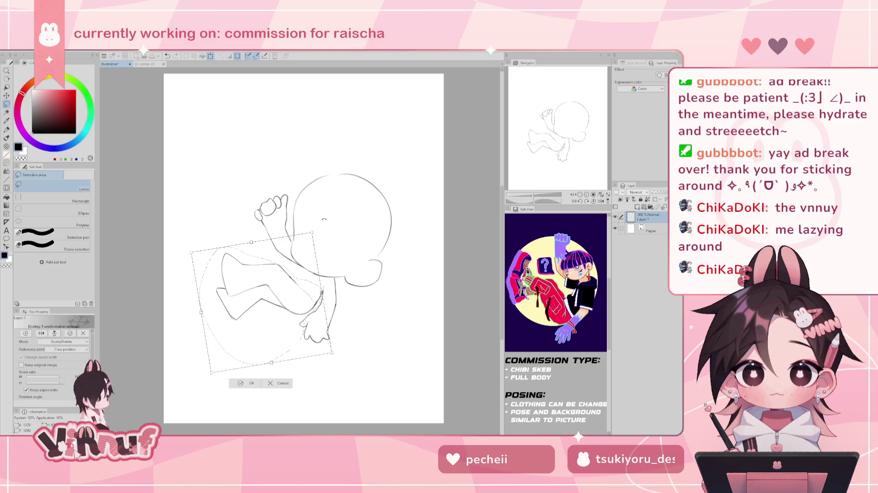
left_click_drag(323, 312, 330, 299)
key("Return")
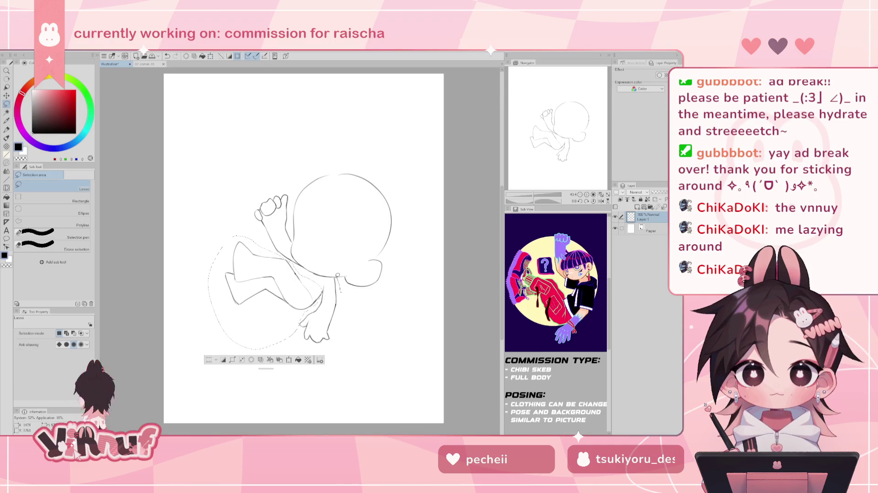
Enlarge and reposition the whole lower body, then outline the head and arm area
left_click_drag(297, 265, 336, 281)
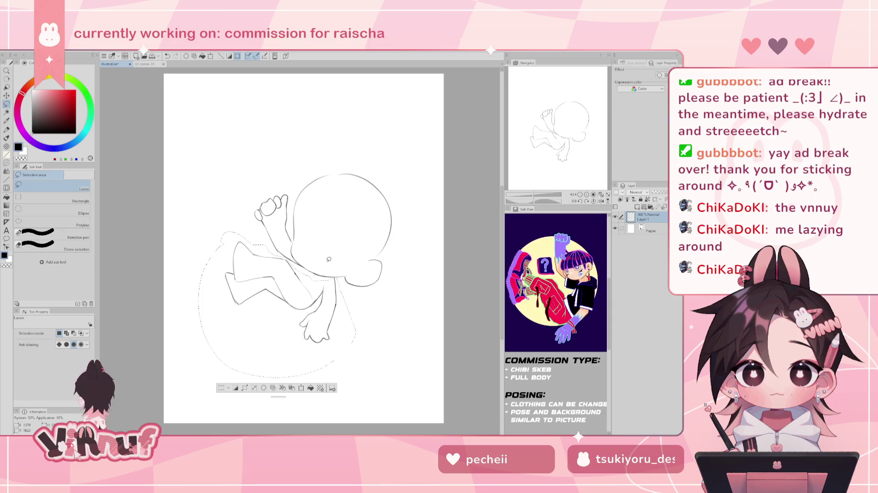
key("ctrl+t")
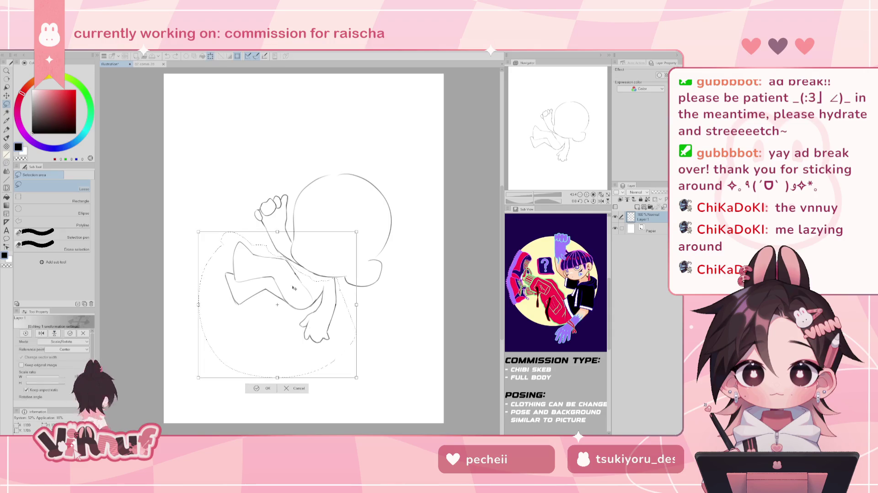
left_click_drag(348, 201, 337, 189)
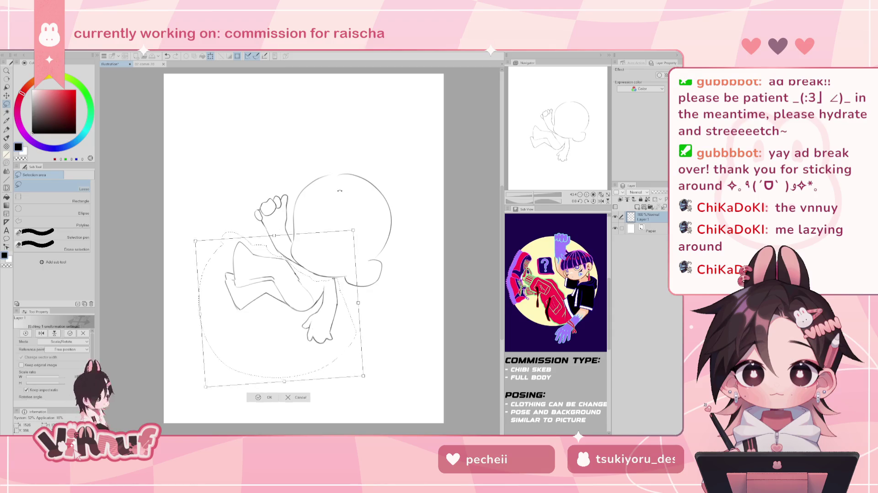
key("ctrl+z")
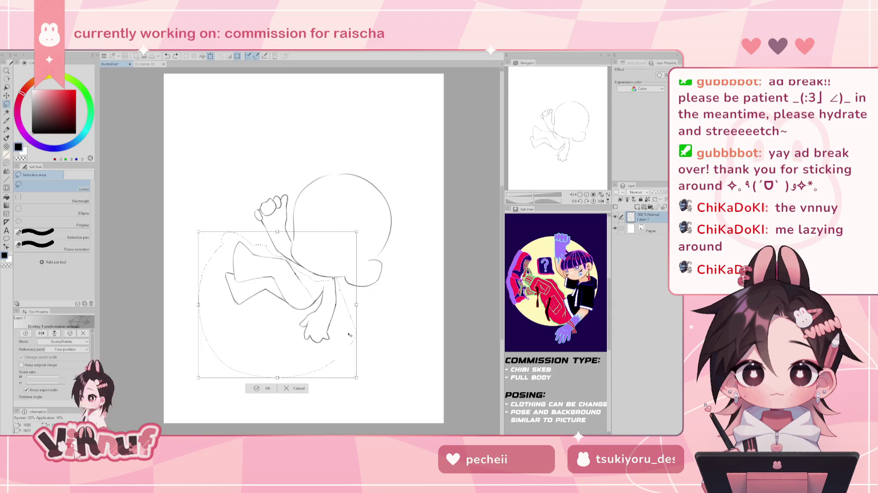
left_click_drag(345, 331, 352, 355)
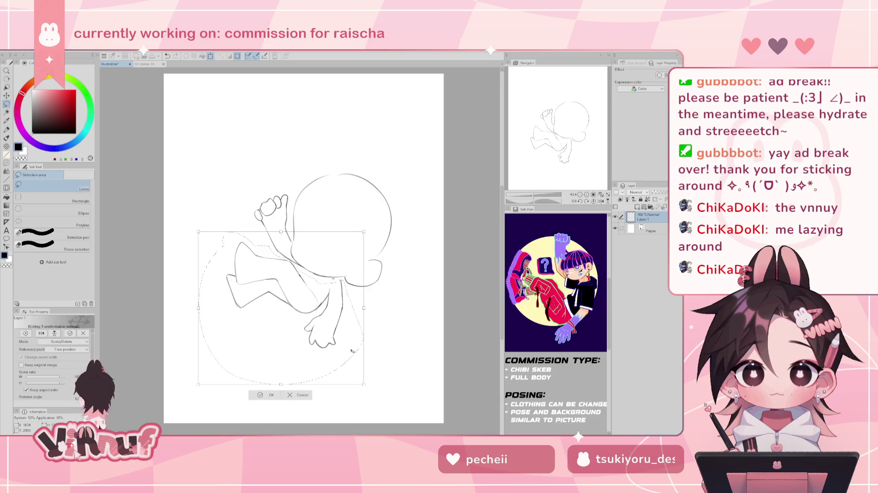
mouse_move(349, 254)
left_mouse_down()
mouse_move(339, 252)
mouse_move(348, 296)
left_mouse_up()
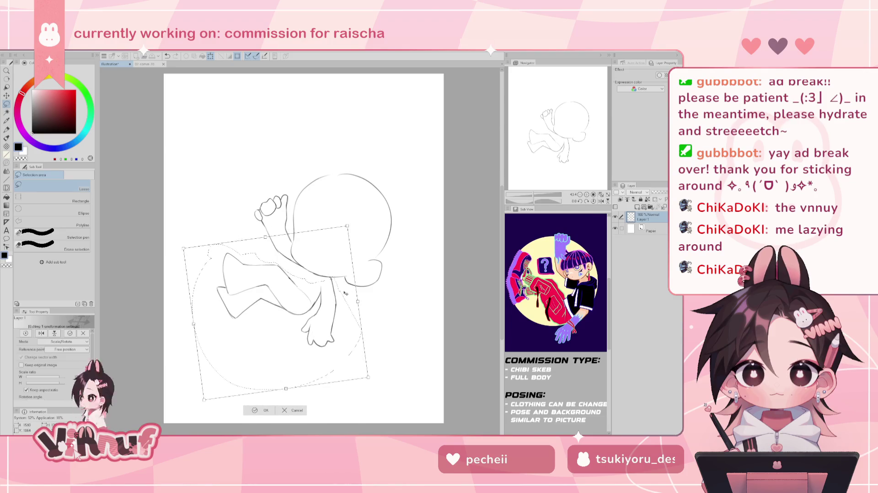
left_click_drag(346, 293, 351, 290)
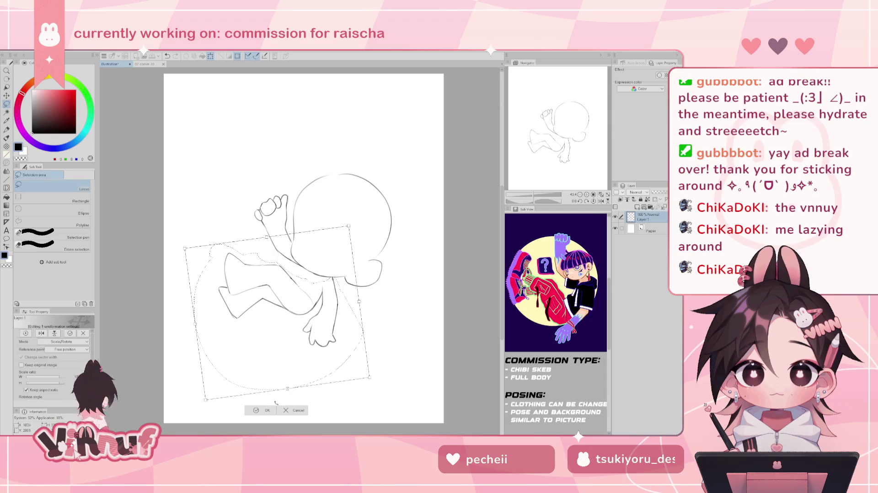
key("Return")
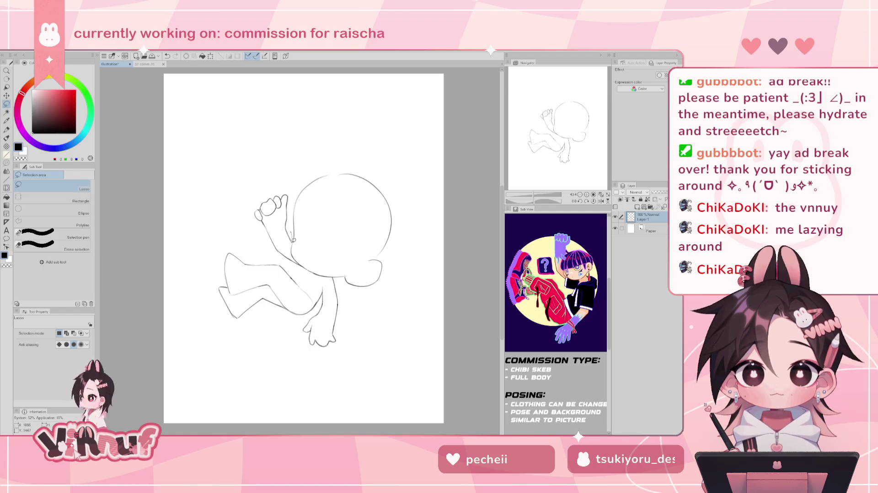
mouse_move(308, 274)
left_mouse_down()
mouse_move(333, 278)
mouse_move(315, 189)
left_mouse_up()
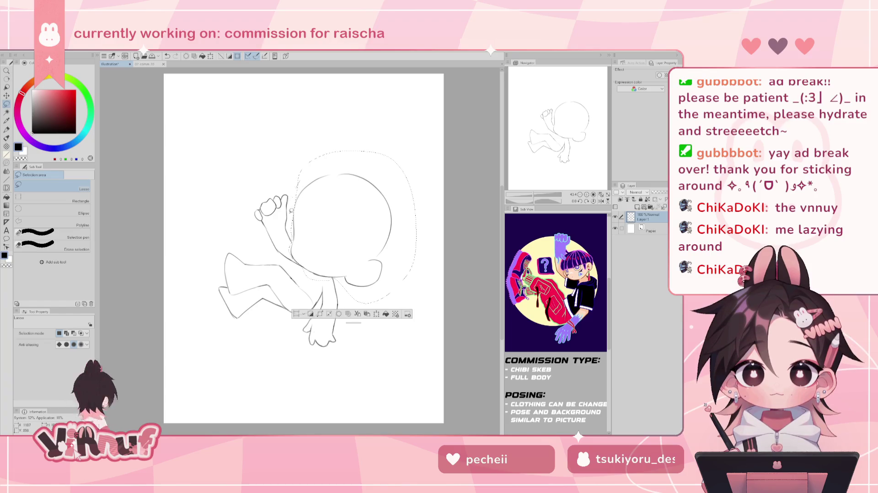
Cut the head circle, paste it onto its own layer, and hide that layer
key("Delete")
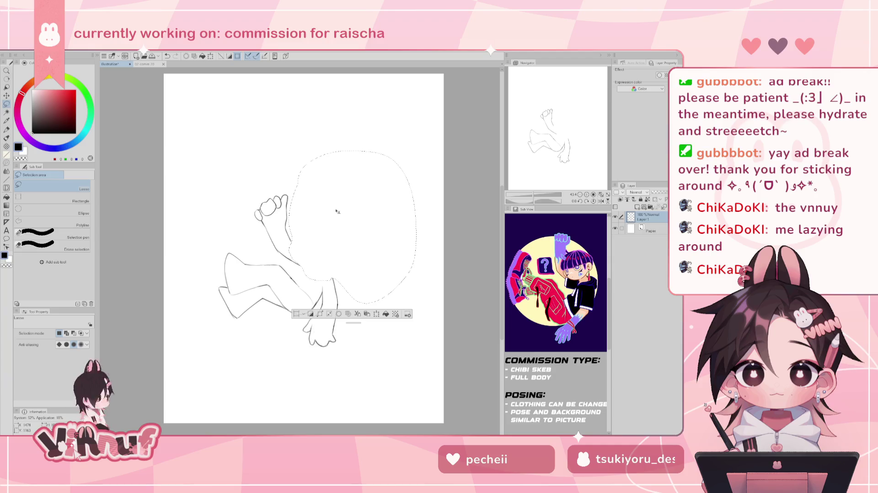
key("ctrl+v")
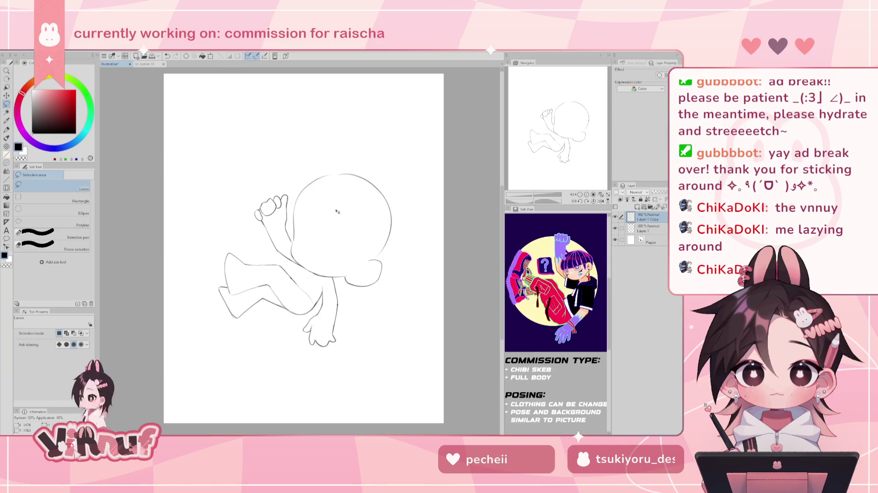
left_click(615, 216)
left_click(645, 227)
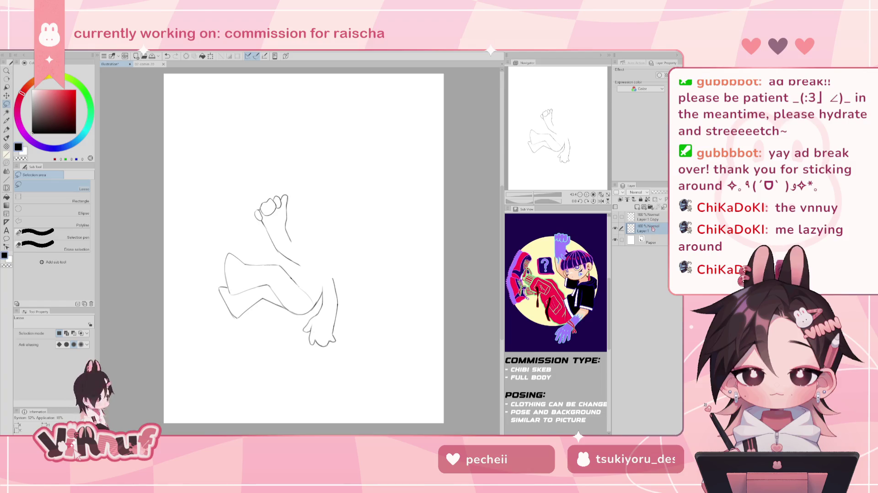
Shift the lassoed raised fist and arm slightly right and down, then deselect
left_click_drag(245, 226, 322, 269)
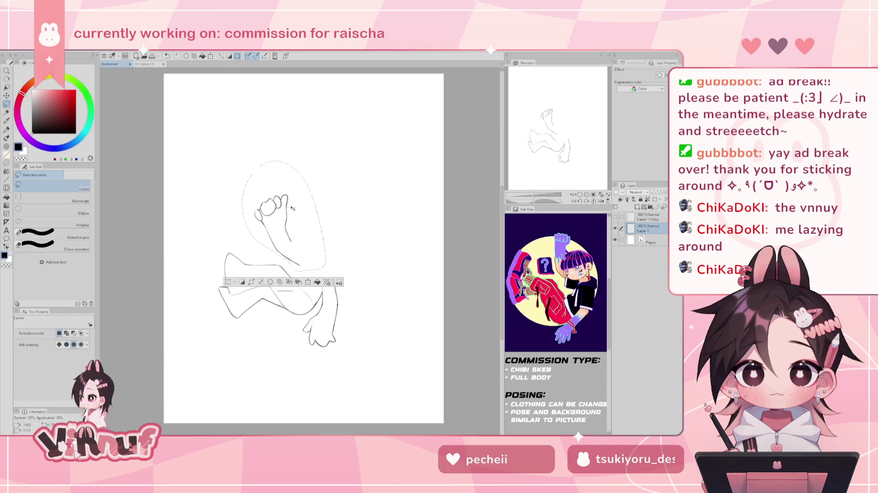
key("ctrl+t")
left_click_drag(295, 209, 300, 214)
key("Return")
key("ctrl+d")
Redraw a curved line at the knee and flip the canvas to check it
key("b")
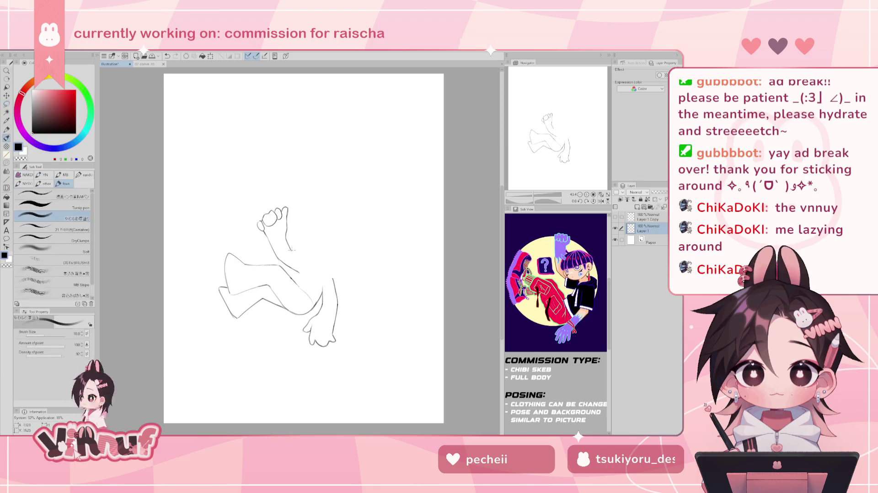
left_click_drag(293, 251, 301, 259)
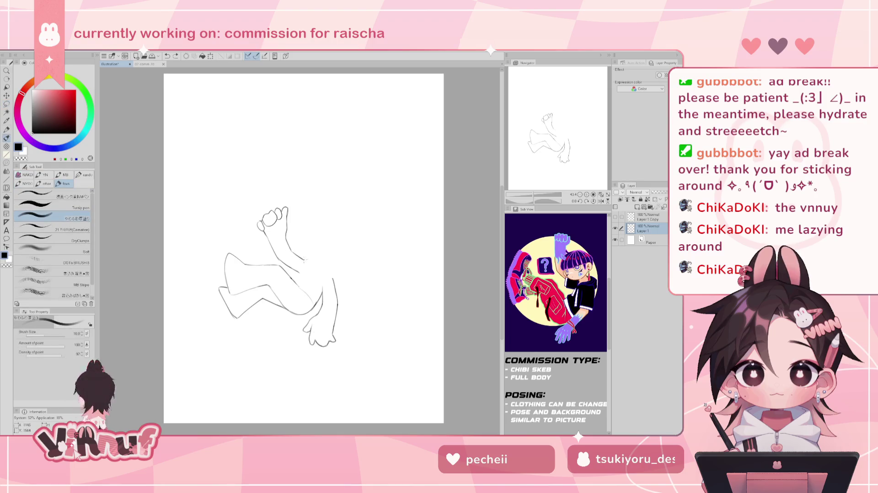
key("ctrl+z")
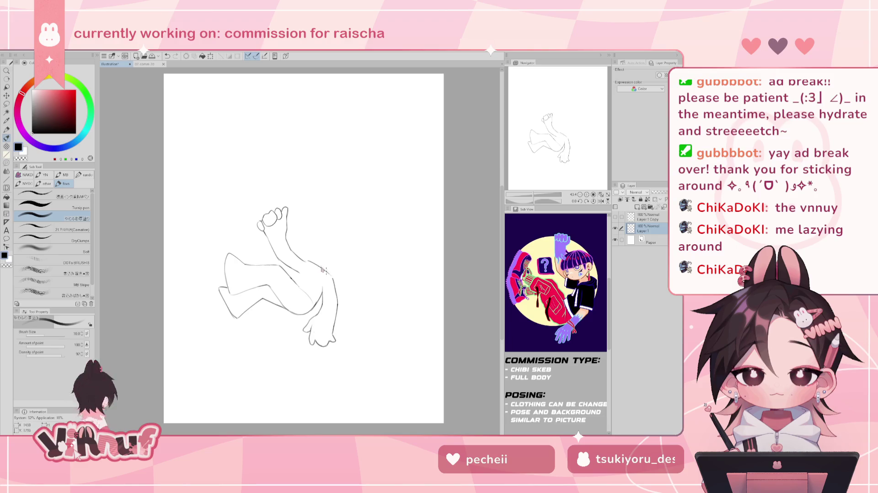
left_click_drag(297, 262, 331, 273)
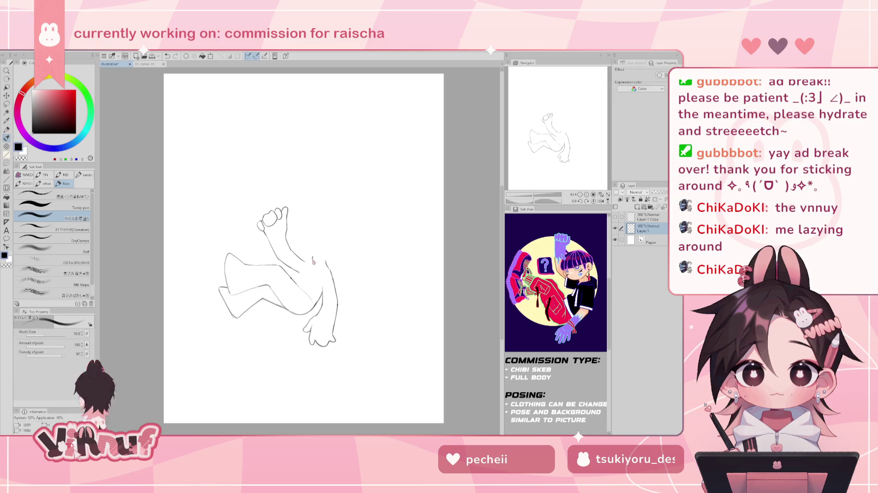
key("h")
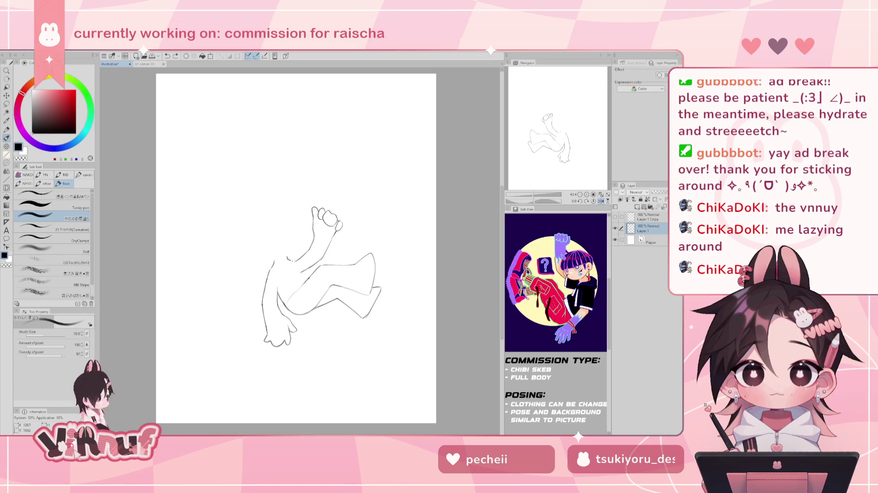
key("h")
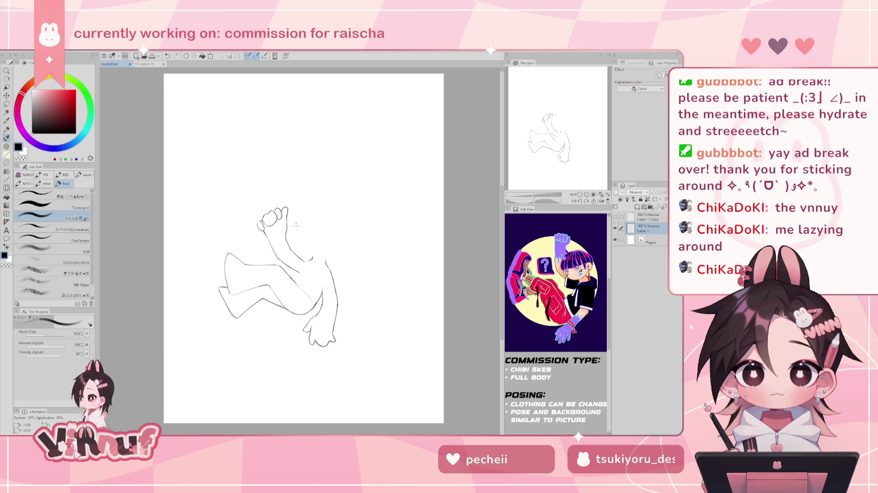
Erase faint arm lines between hand and body and add a short stroke near the arm
key("e")
left_click_drag(288, 264, 316, 256)
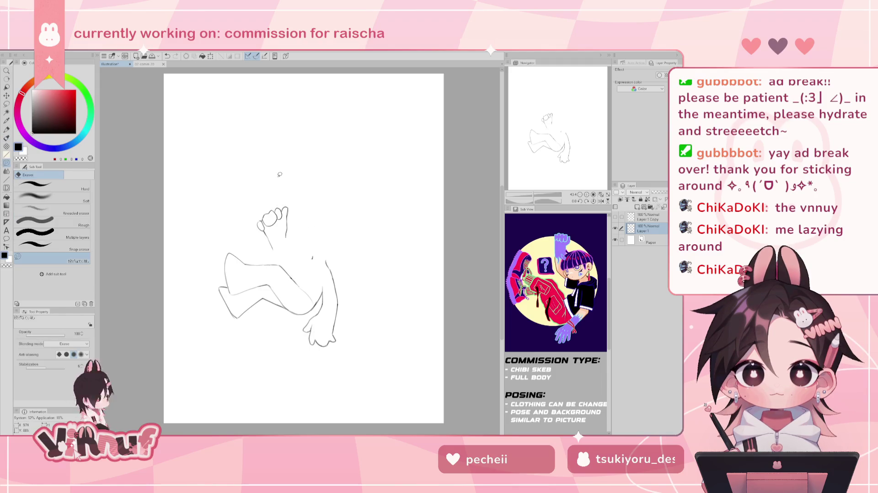
key("b")
key("ctrl+z")
key("ctrl+z")
mouse_move(298, 251)
left_mouse_down()
mouse_move(311, 258)
mouse_move(280, 257)
left_mouse_up()
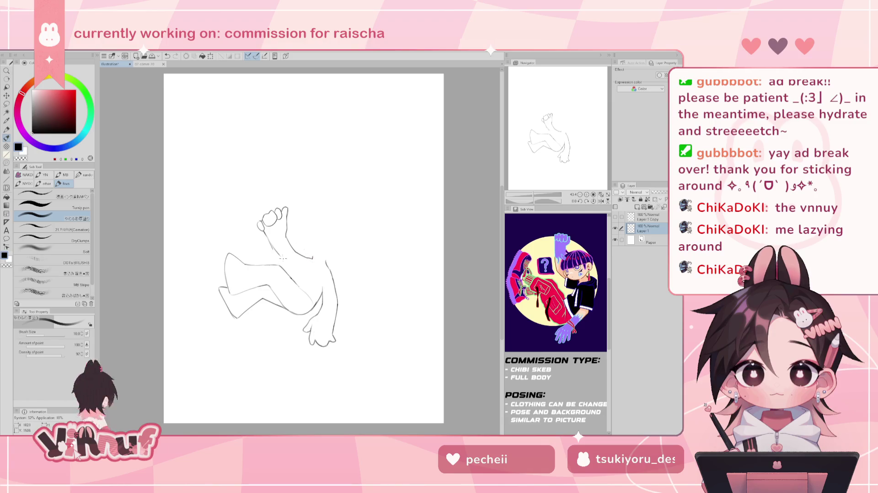
key("e")
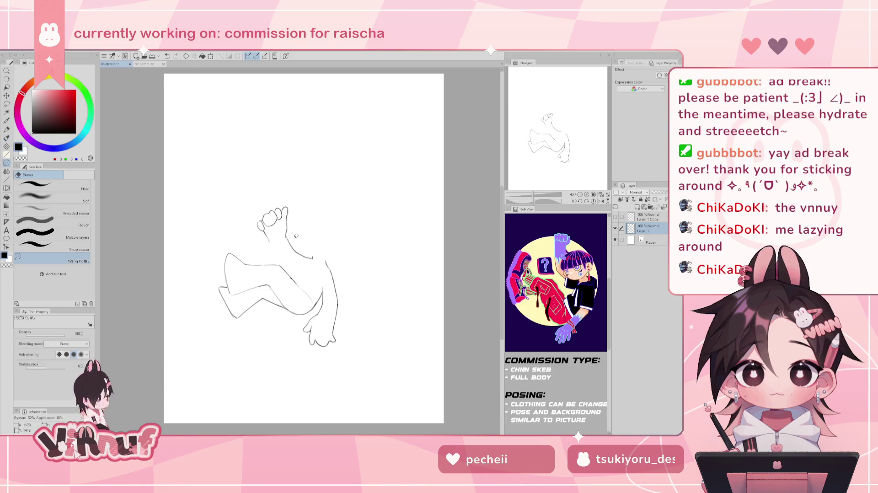
key("b")
Redraw the arm's left contour and try short strokes near the arm joint and knee
left_click_drag(266, 233, 282, 258)
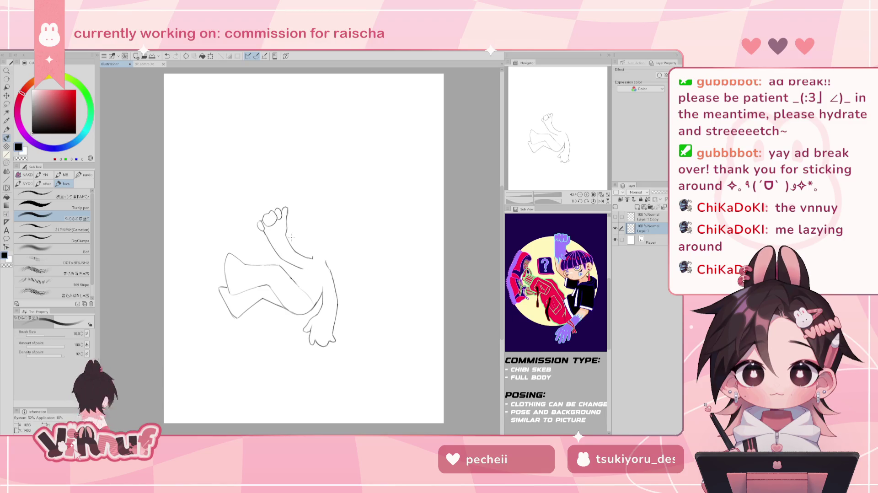
key("ctrl+z")
left_click_drag(307, 268, 300, 281)
key("ctrl+z")
key("ctrl+z")
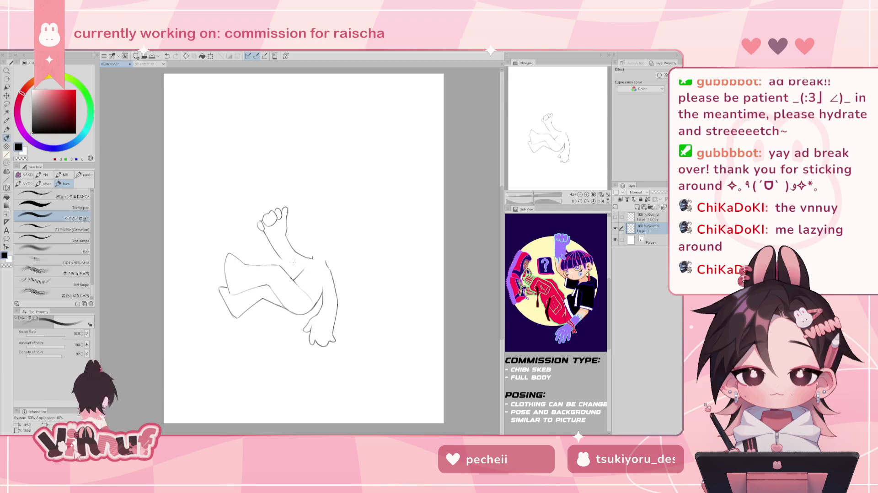
key("ctrl+z")
mouse_move(299, 259)
left_mouse_down()
mouse_move(283, 269)
mouse_move(302, 273)
left_mouse_up()
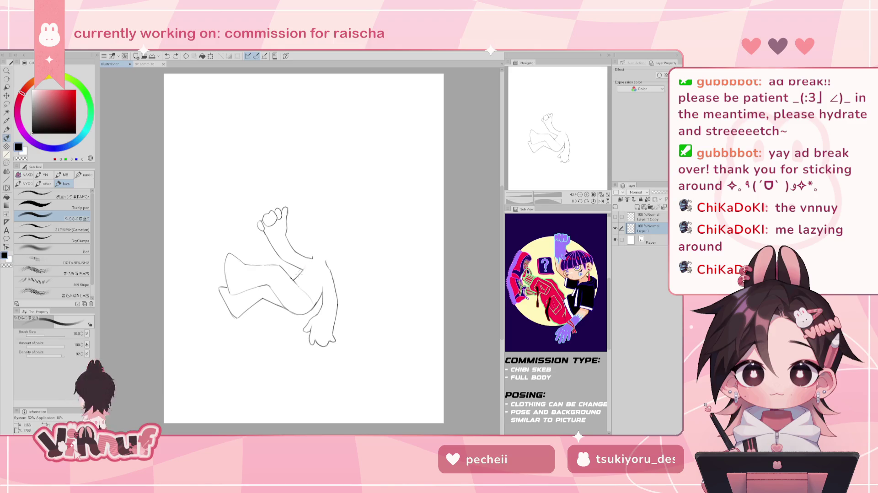
left_click_drag(308, 266, 300, 277)
key("ctrl+z")
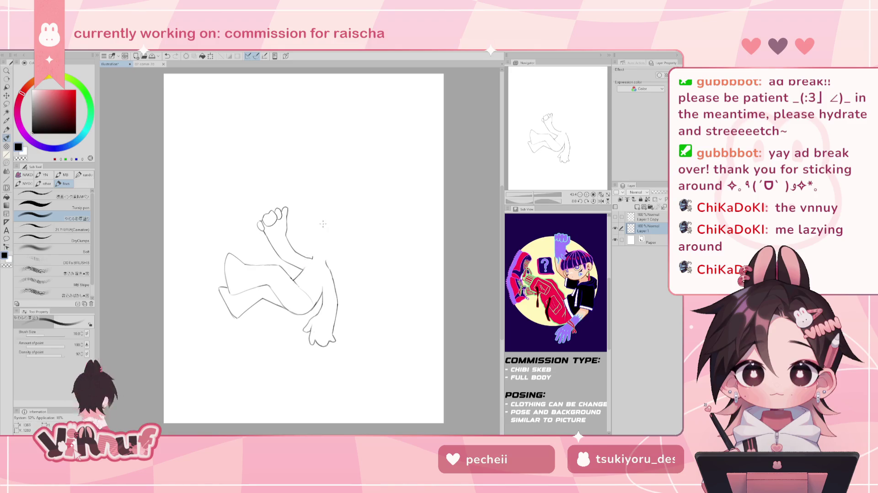
Mirror the canvas to check proportions, then lasso the raised fist and upper arm
key("e")
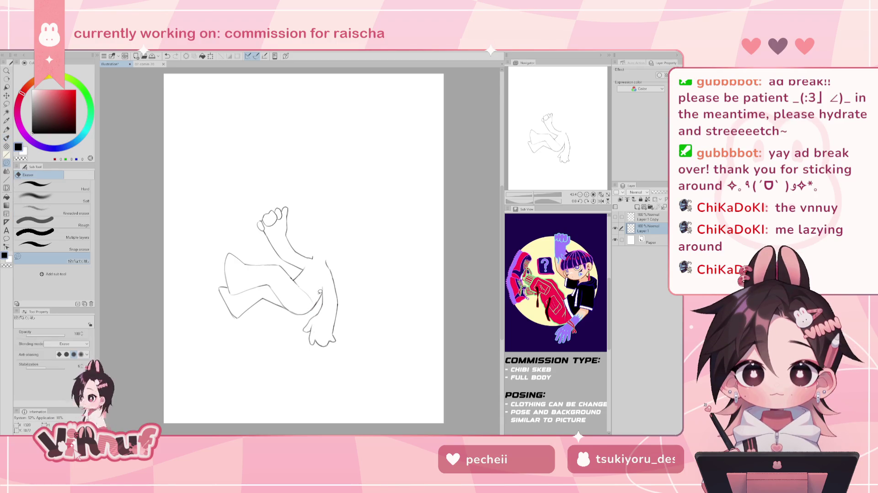
key("h")
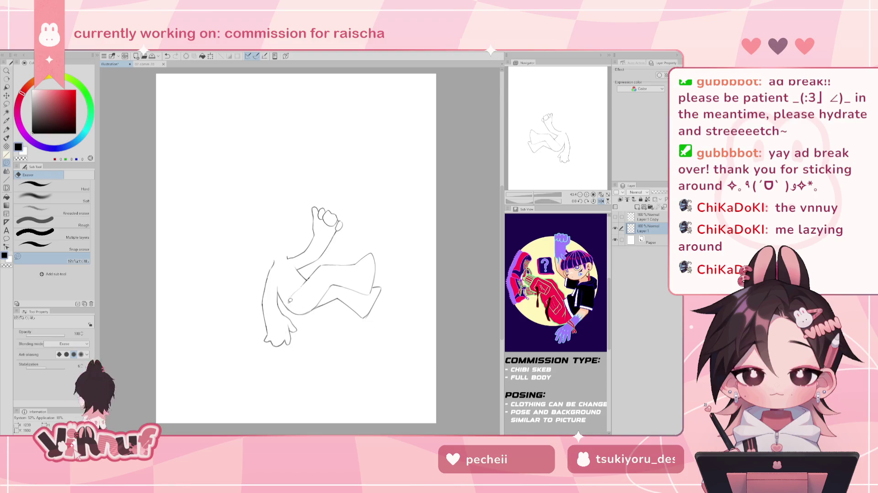
key("h")
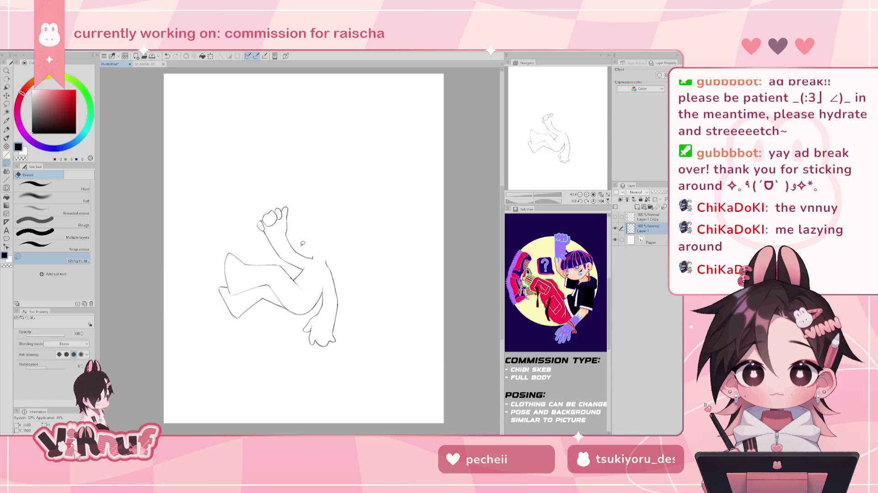
key("h")
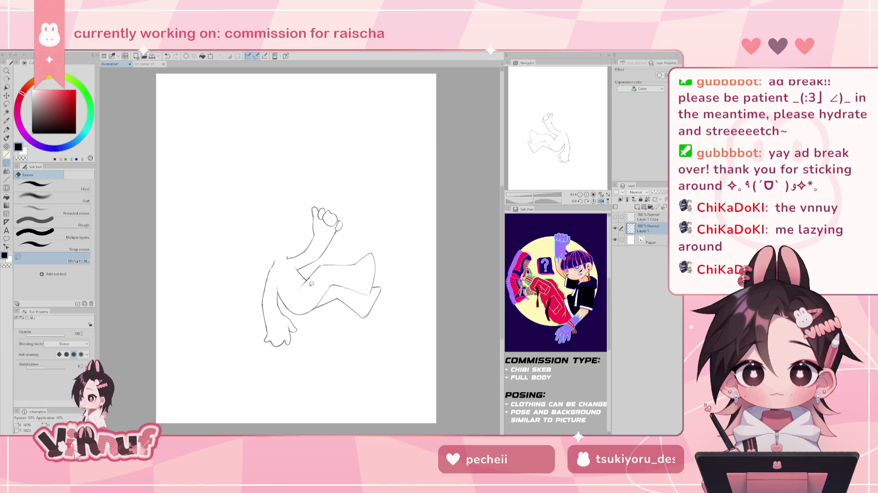
key("h")
key("b")
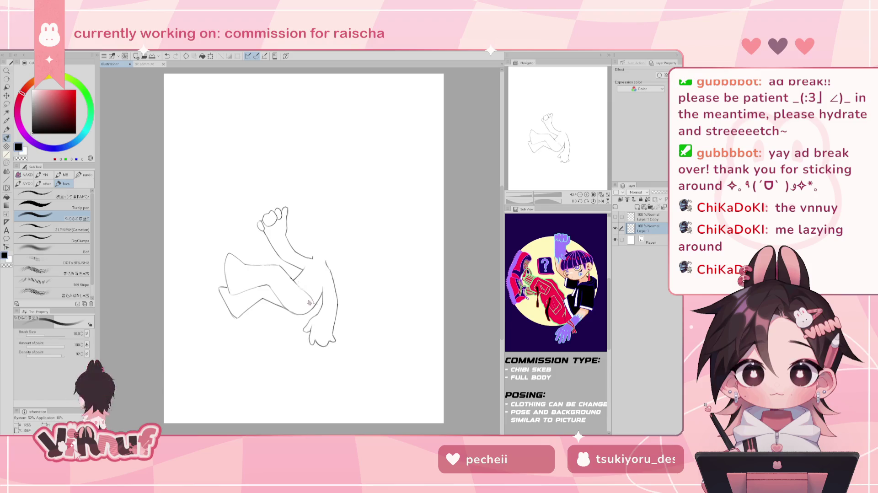
left_click(311, 294)
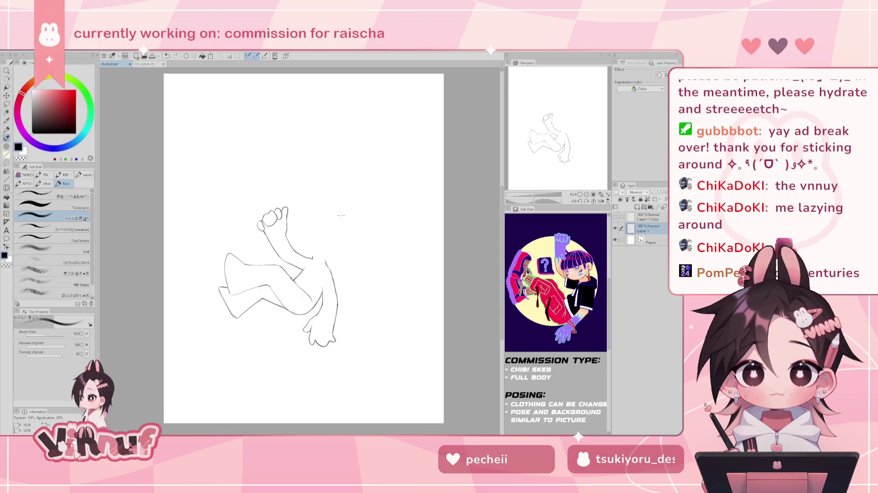
key("m")
left_click_drag(287, 259, 299, 244)
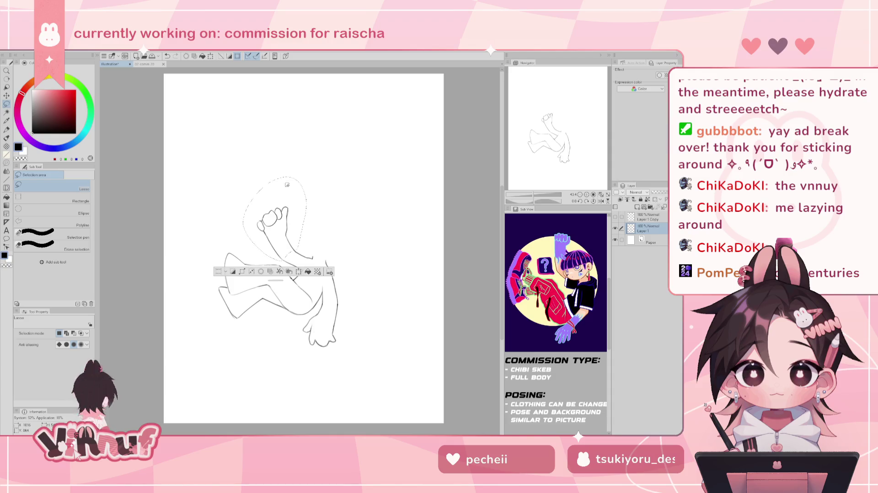
Liquify the lassoed fist and upper arm slightly downward, deselect, and reveal the head layer
key("j")
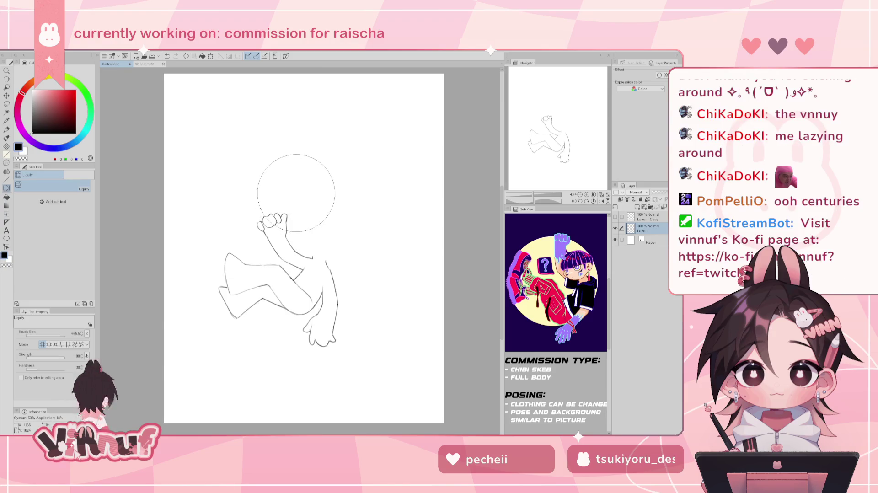
mouse_move(268, 187)
left_mouse_down()
mouse_move(270, 195)
mouse_move(278, 177)
left_mouse_up()
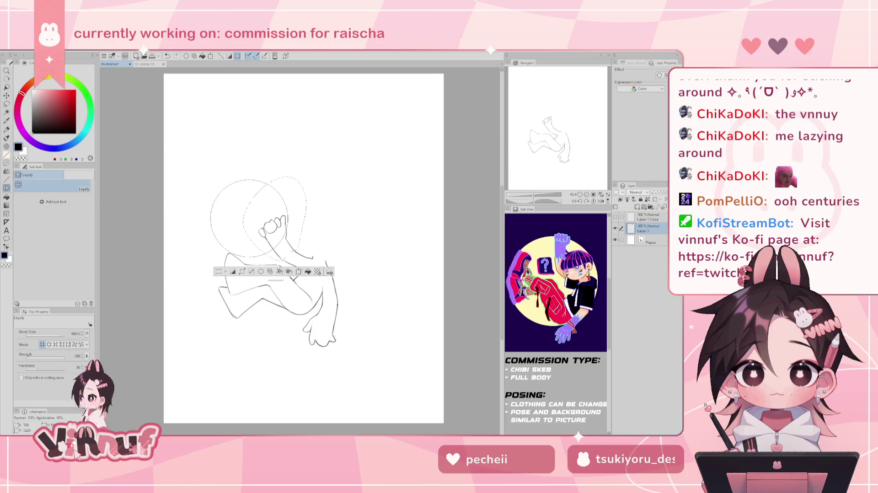
key("ctrl+d")
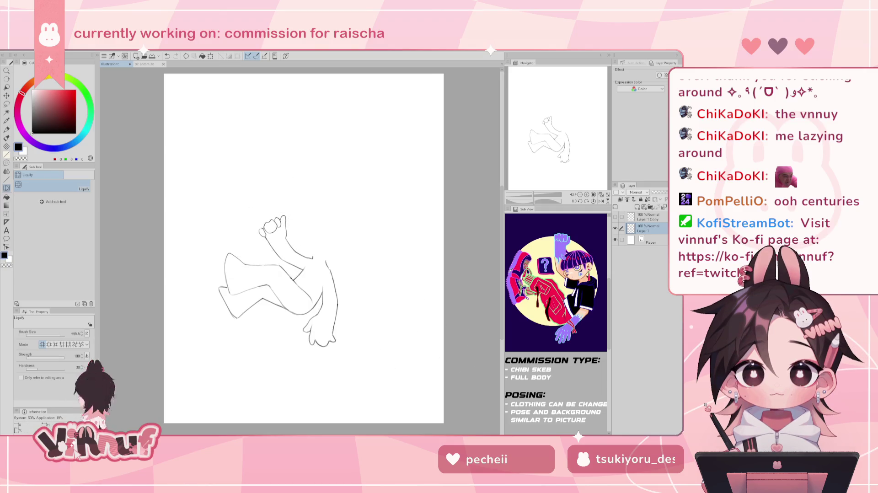
left_click(615, 217)
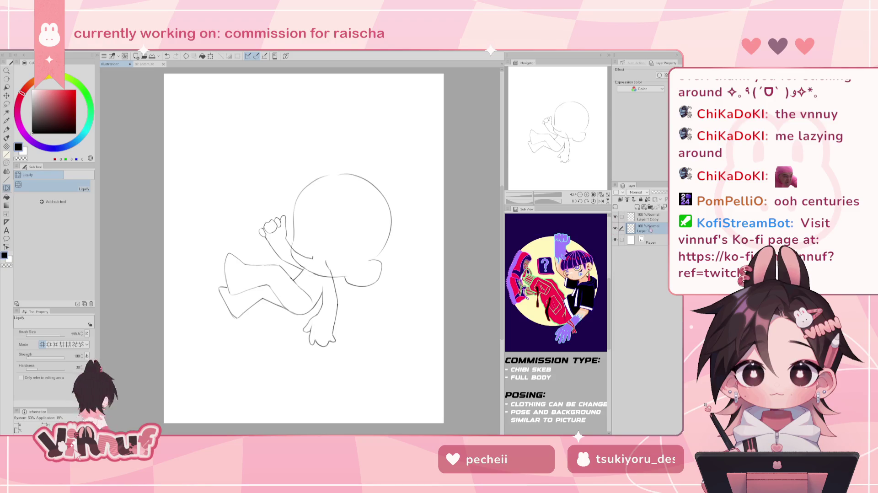
Move the head circle up and tilt it about 15° clockwise on Layer 1 Copy
left_click(647, 219)
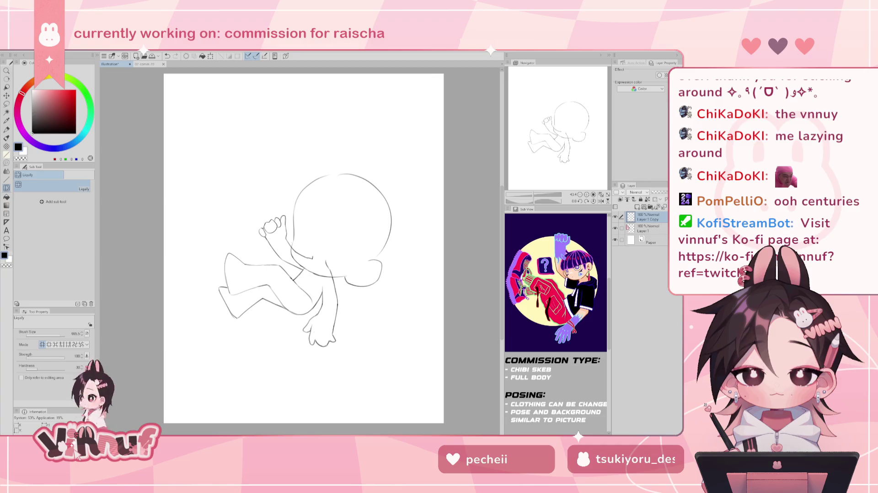
key("ctrl+t")
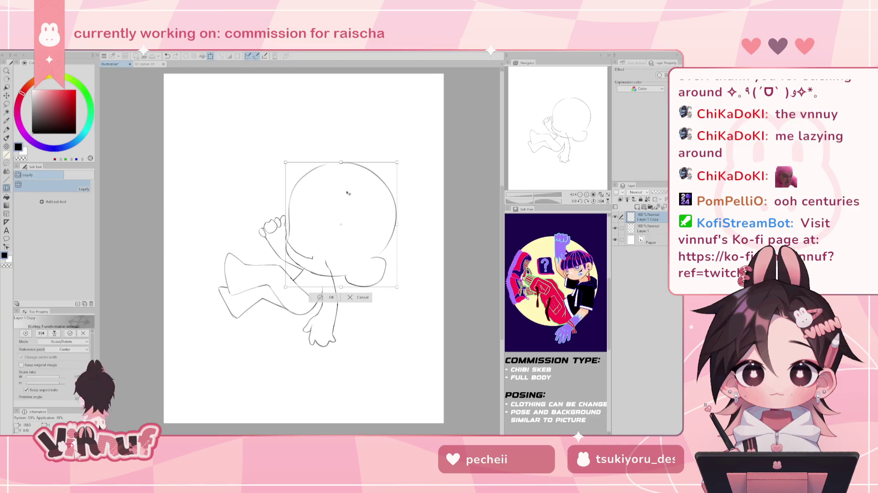
left_click_drag(353, 222, 363, 212)
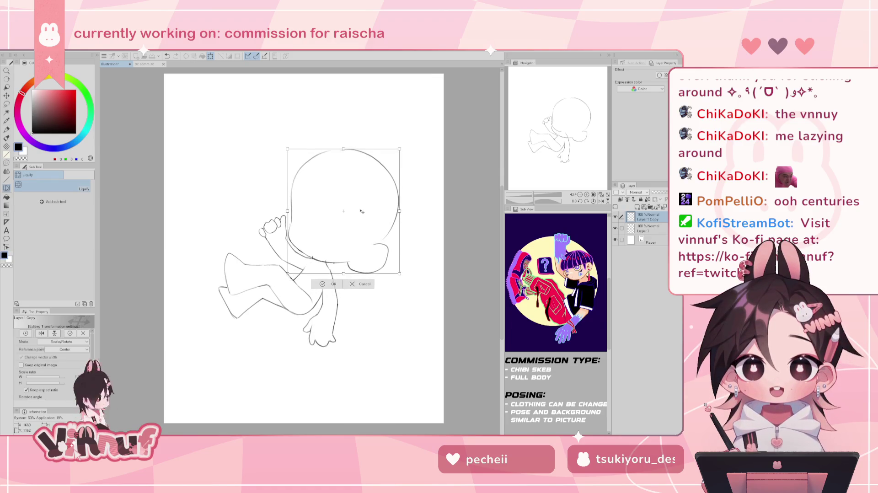
mouse_move(362, 213)
left_mouse_down()
mouse_move(355, 192)
mouse_move(363, 198)
left_mouse_up()
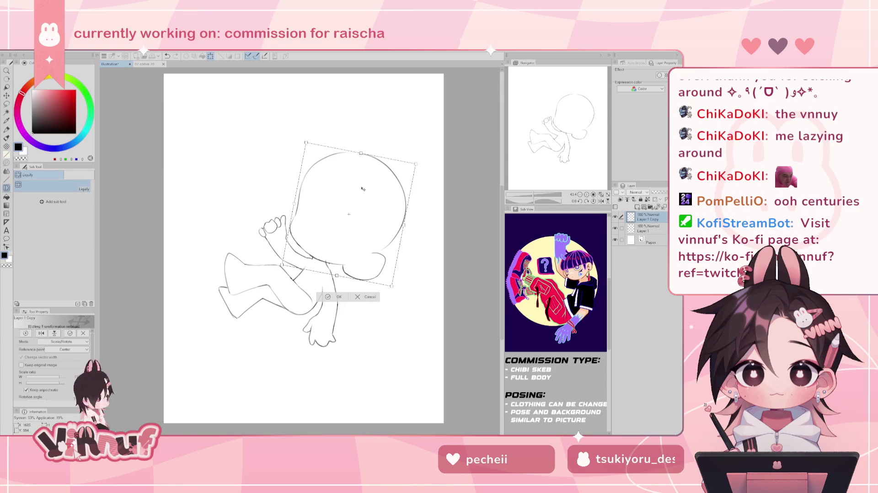
left_click_drag(363, 187, 356, 196)
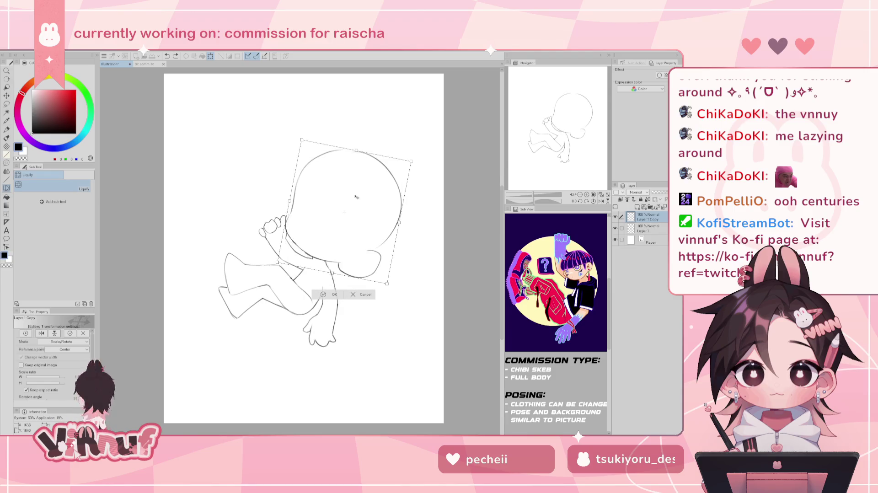
left_click_drag(357, 191, 362, 193)
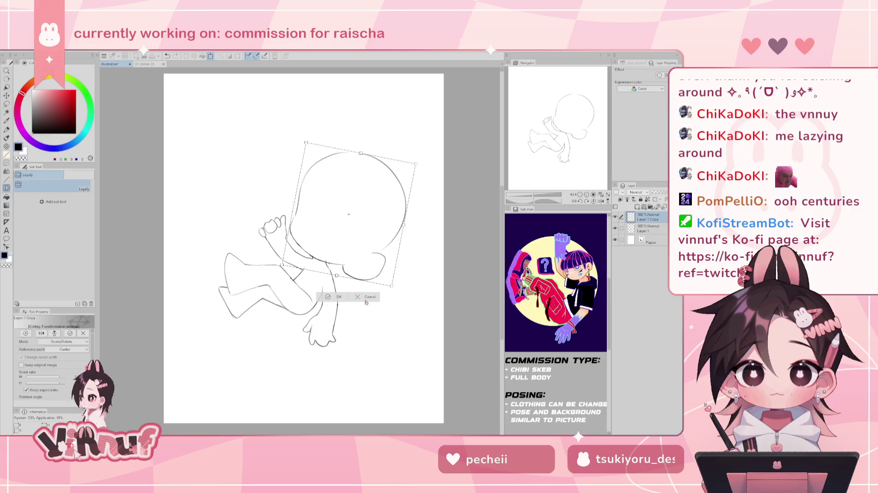
key("Return")
Hide Layer 1 Copy and make Layer 1 the working layer
left_click(615, 217)
left_click(648, 229)
left_click(615, 228)
left_click(616, 228)
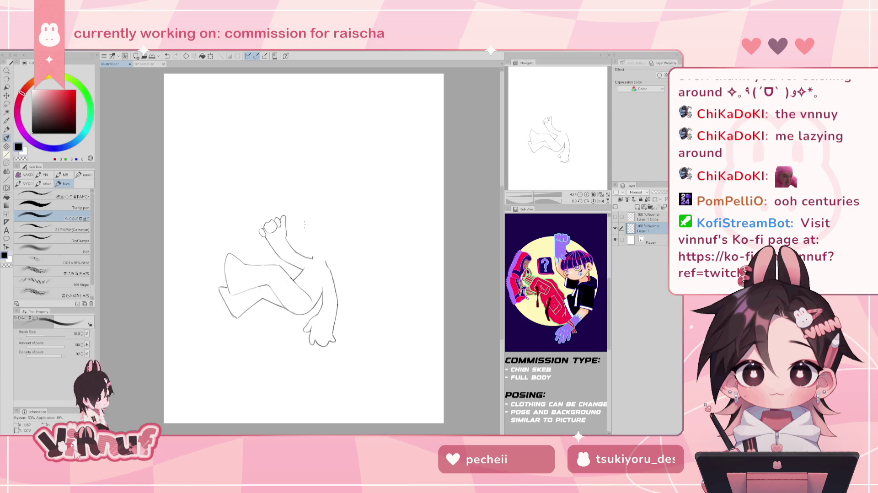
Add a short stroke, then shift the lower hand up-left and rotate it slightly clockwise
left_click_drag(303, 270, 293, 280)
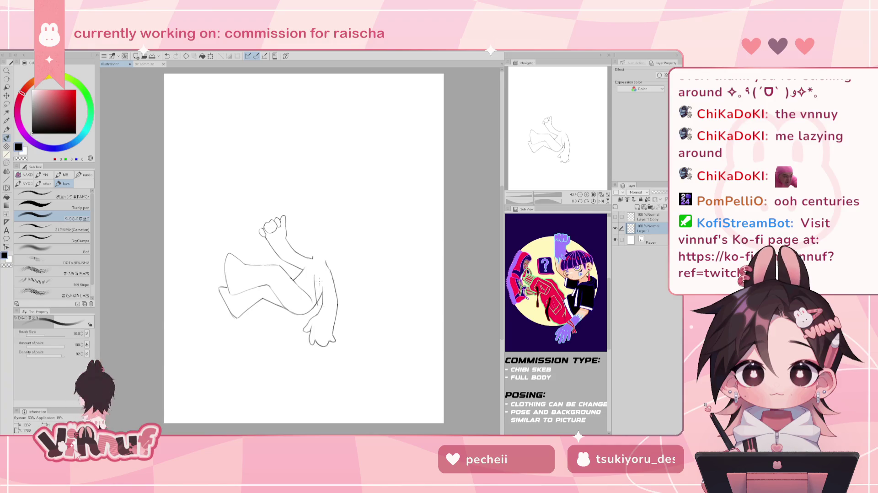
key("m")
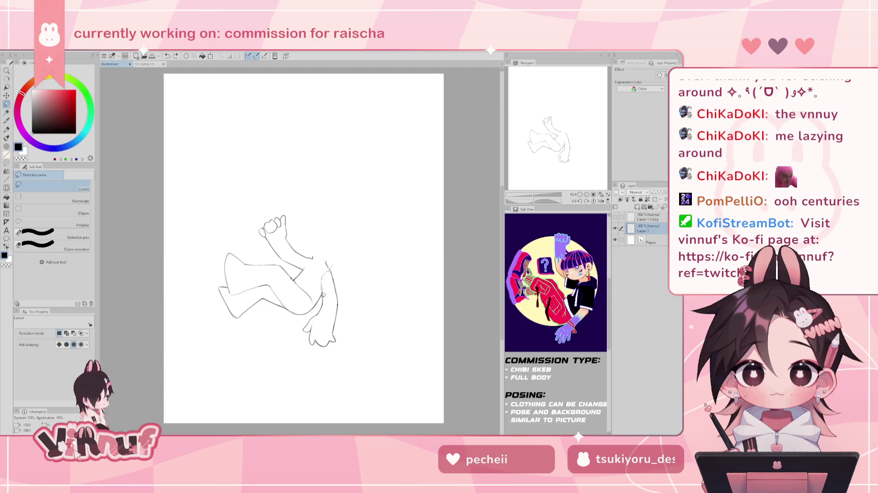
left_click_drag(331, 265, 359, 273)
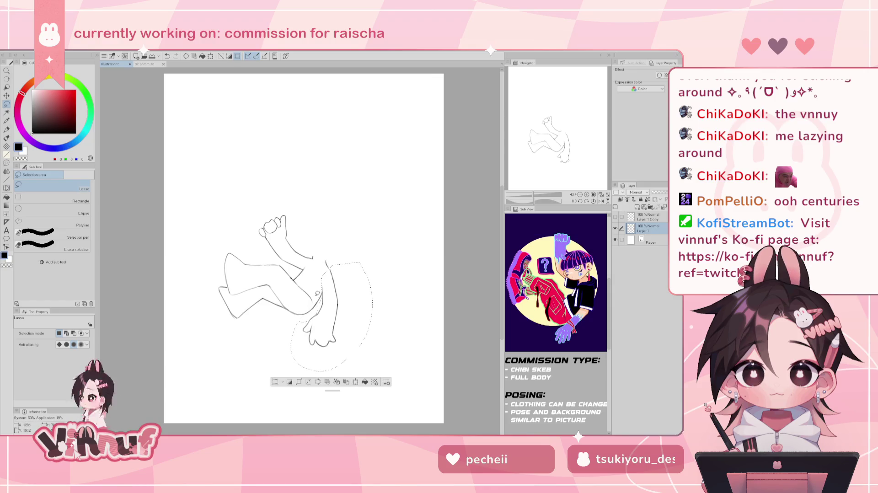
key("k")
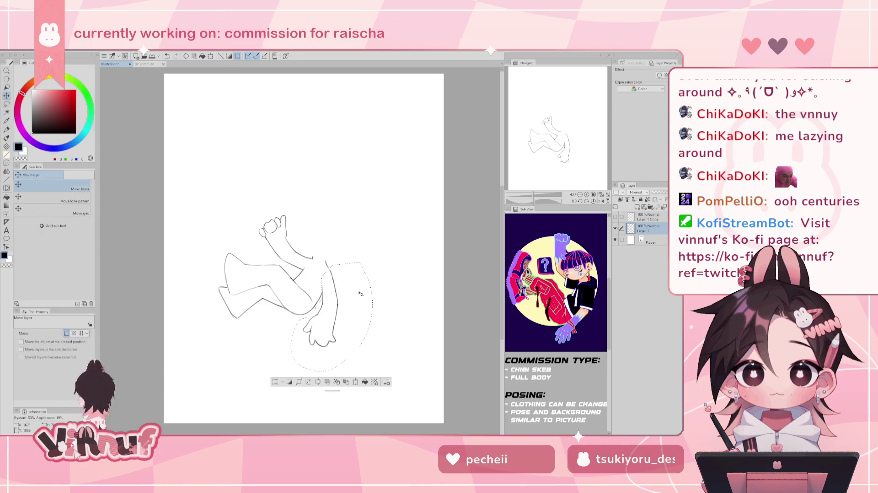
left_click_drag(340, 306, 336, 304)
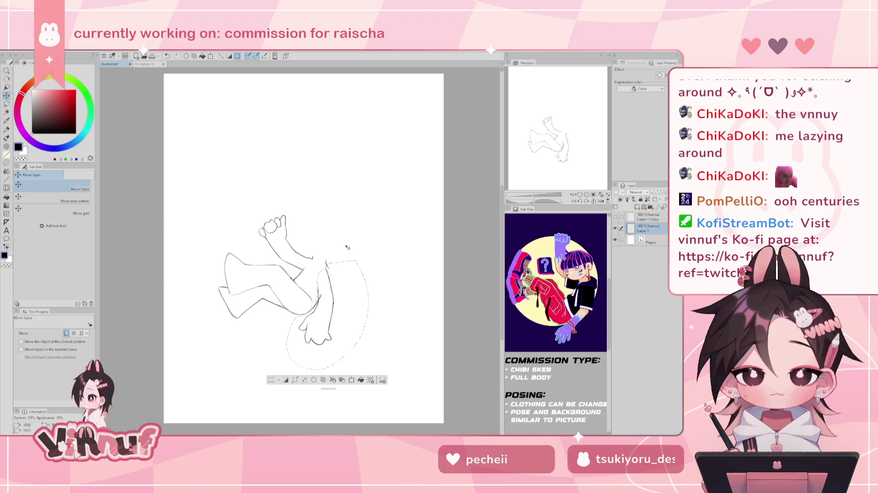
key("ctrl+t")
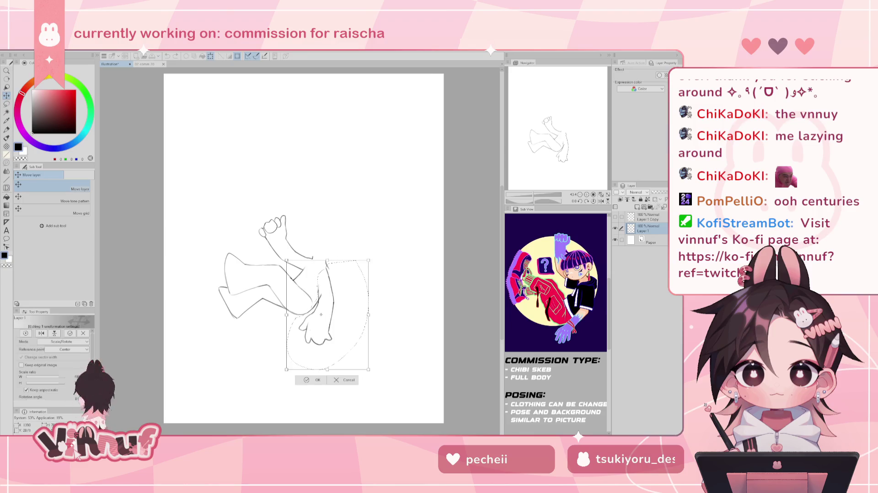
left_click_drag(328, 237, 335, 237)
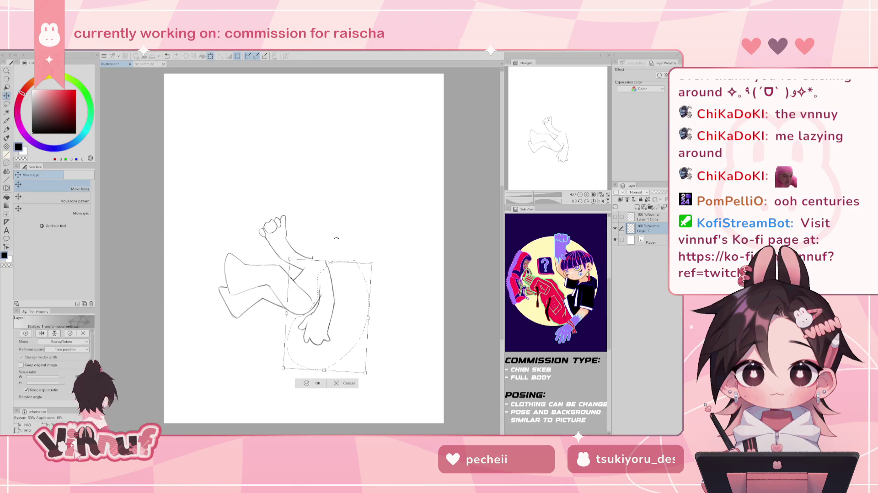
key("Return")
key("e")
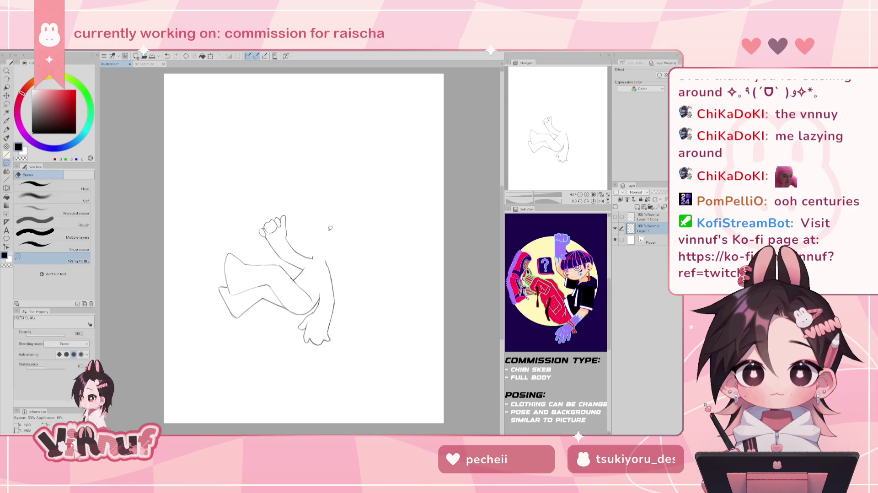
key("b")
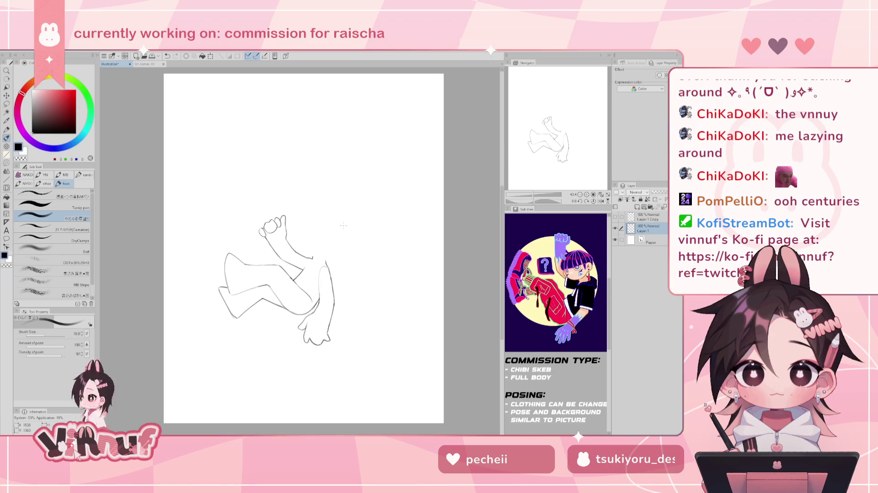
Show the head layer, move the head up, and discard a trial enlarge-and-stretch transform
left_click(616, 216)
left_click(647, 218)
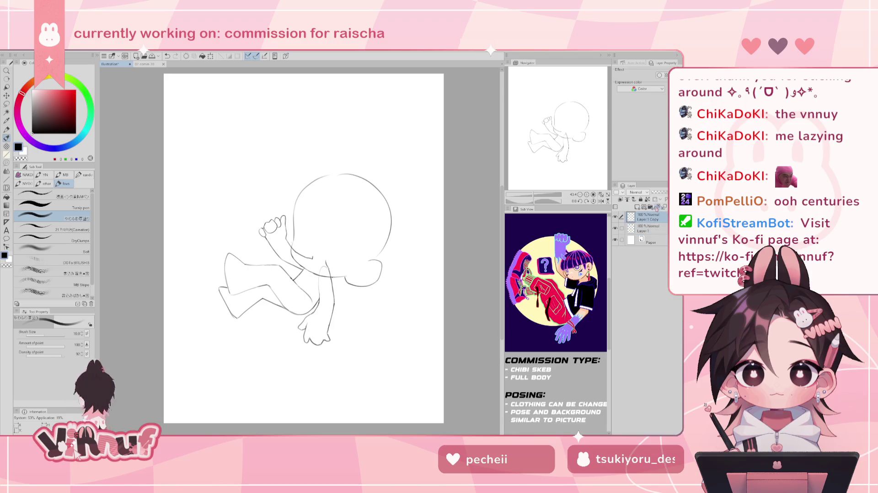
key("k")
left_click_drag(356, 259, 364, 233)
key("ctrl+t")
mouse_move(364, 173)
left_mouse_down()
mouse_move(365, 147)
mouse_move(381, 185)
mouse_move(374, 169)
mouse_move(366, 190)
left_mouse_up()
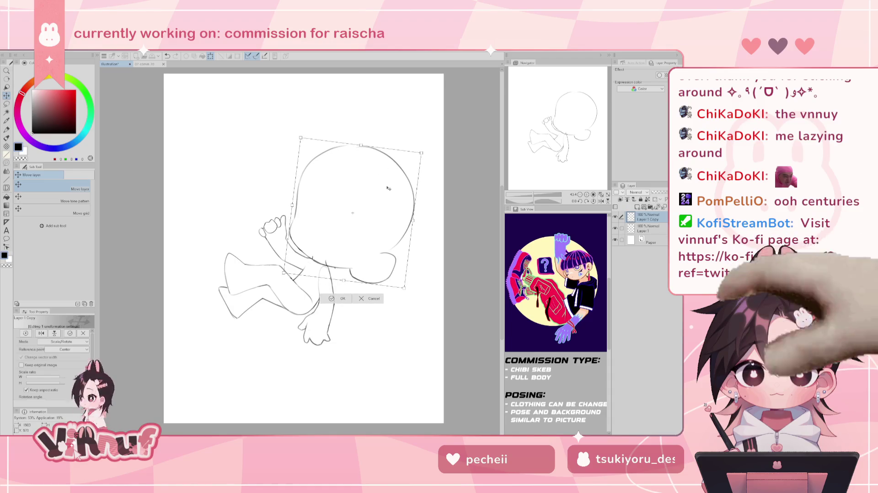
key("ctrl+z")
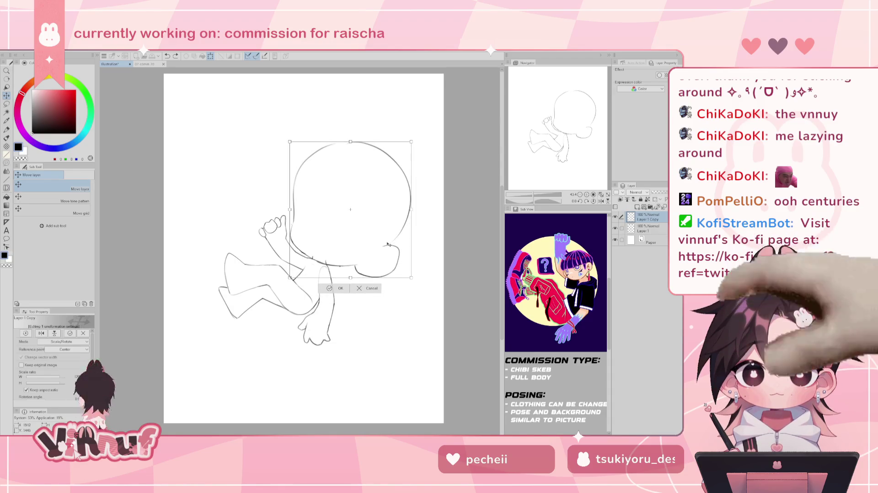
left_click_drag(341, 173, 341, 164)
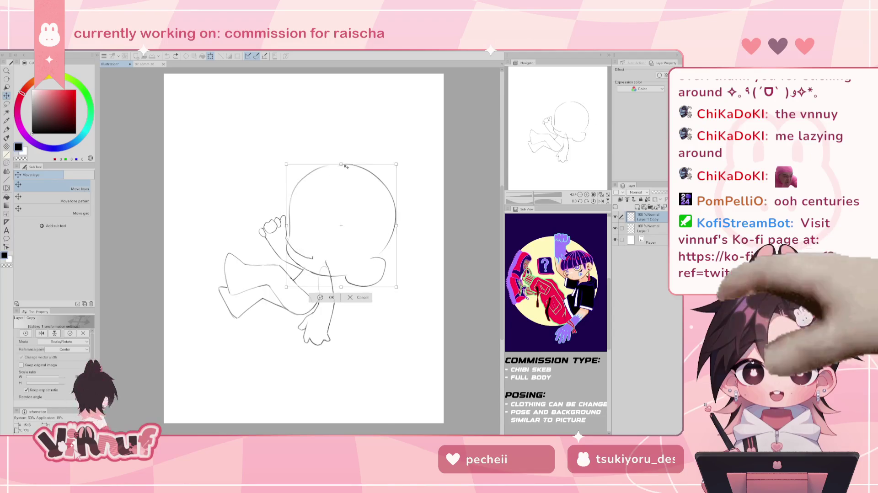
key("p")
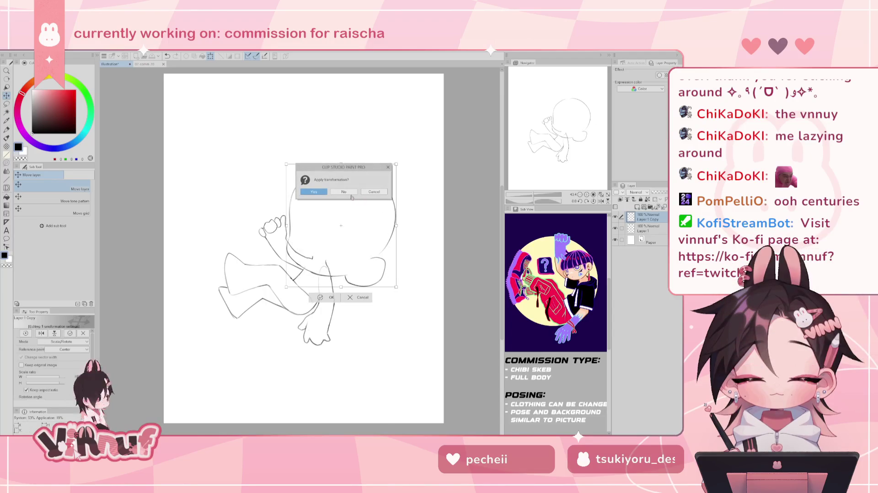
left_click(350, 189)
Check the reference document, then enlarge, reposition and rotate the head counter-clockwise, and hide it
left_click(146, 64)
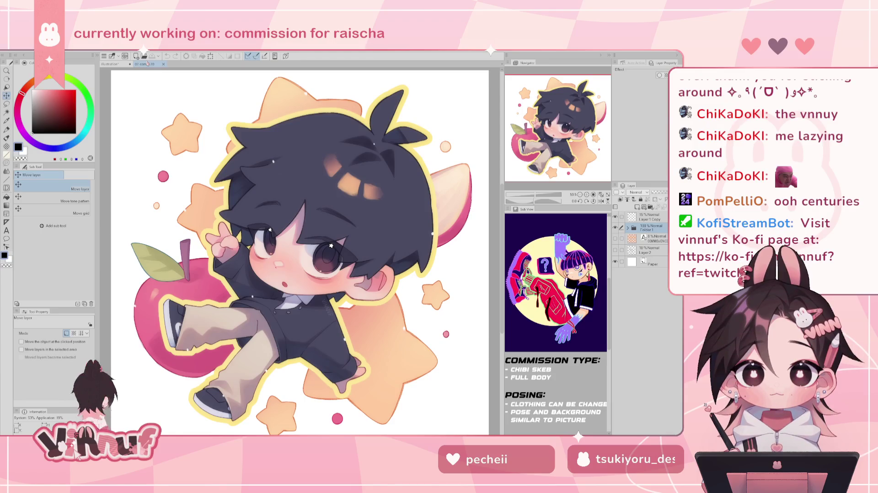
left_click(111, 64)
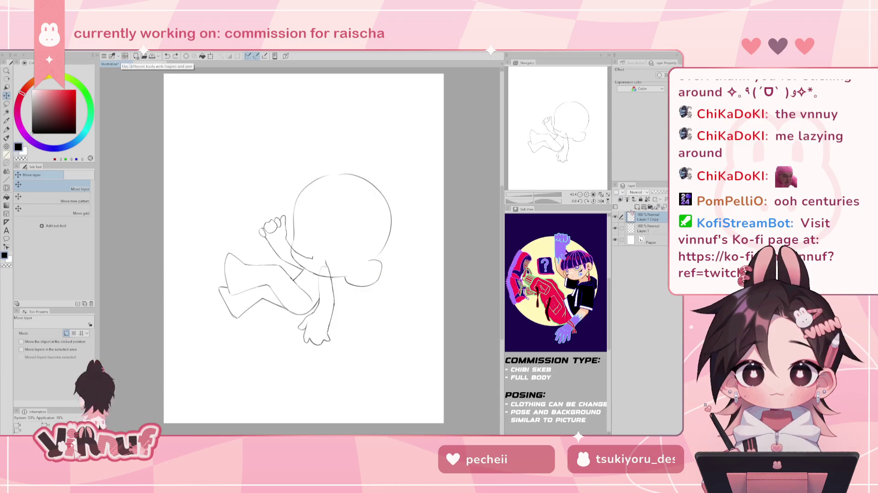
key("ctrl+t")
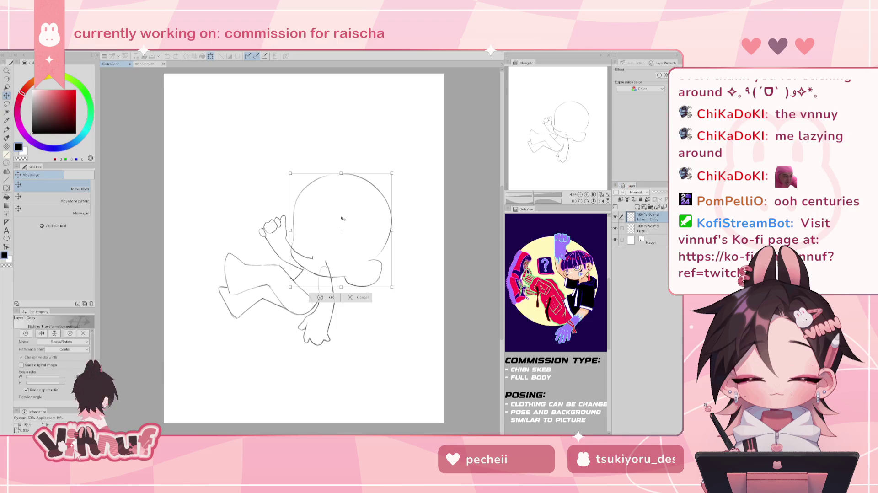
mouse_move(340, 174)
left_mouse_down()
mouse_move(341, 149)
mouse_move(376, 211)
mouse_move(332, 123)
left_mouse_up()
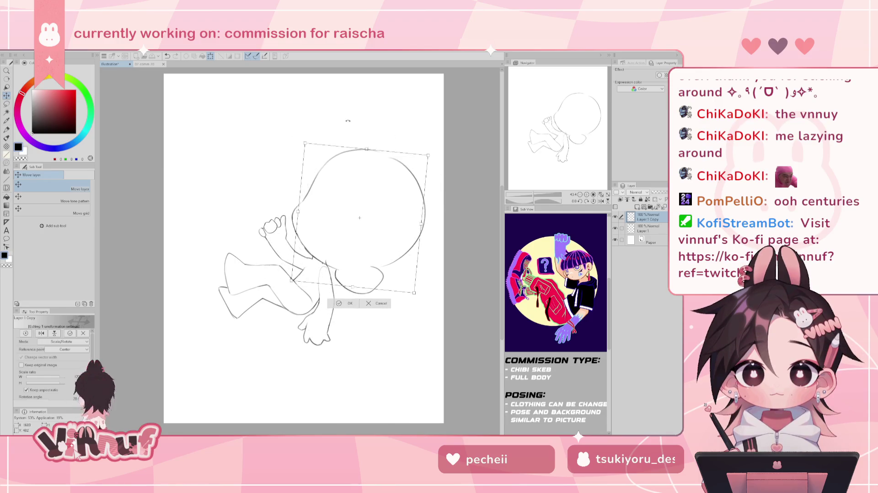
left_click_drag(374, 188, 344, 175)
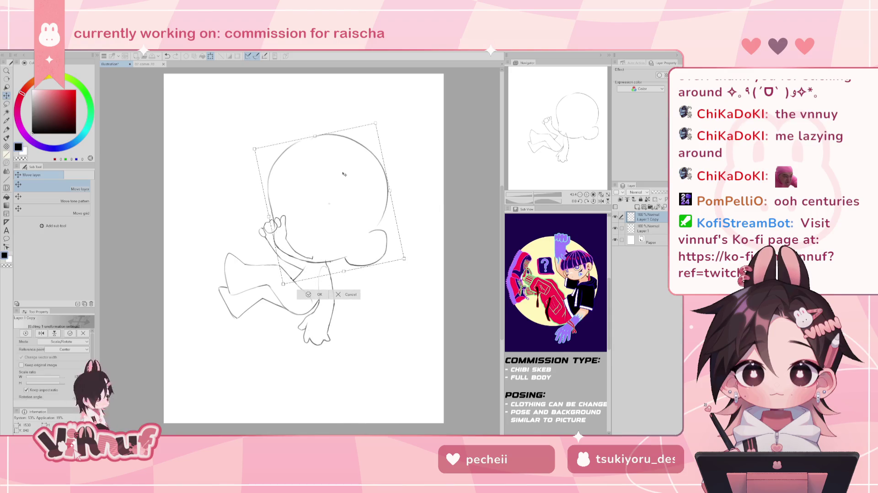
left_click_drag(356, 191, 360, 198)
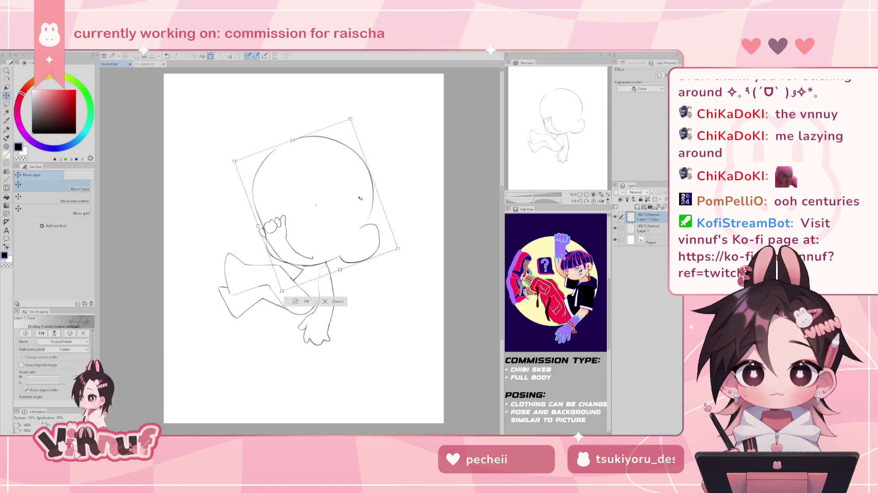
left_click_drag(360, 198, 360, 192)
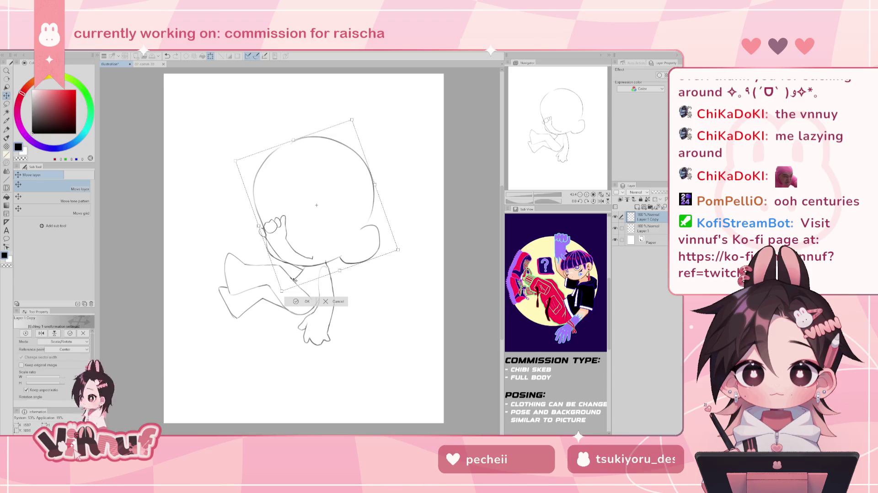
left_click(305, 301)
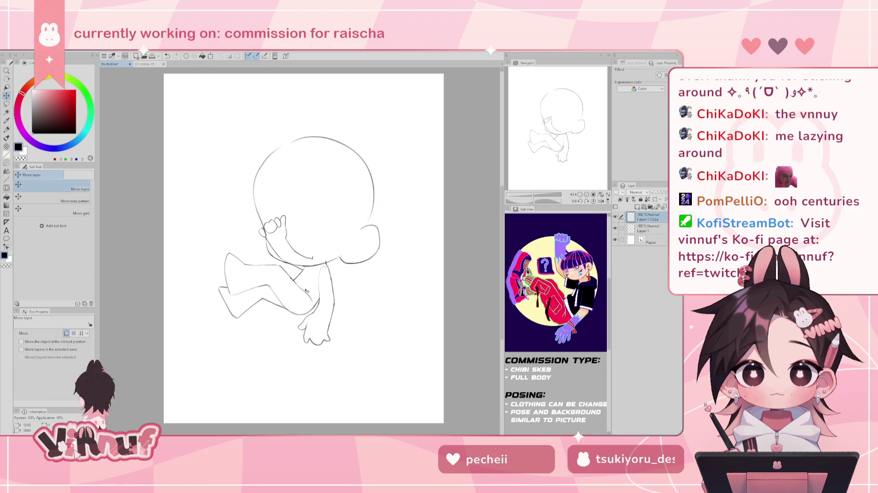
left_click(615, 216)
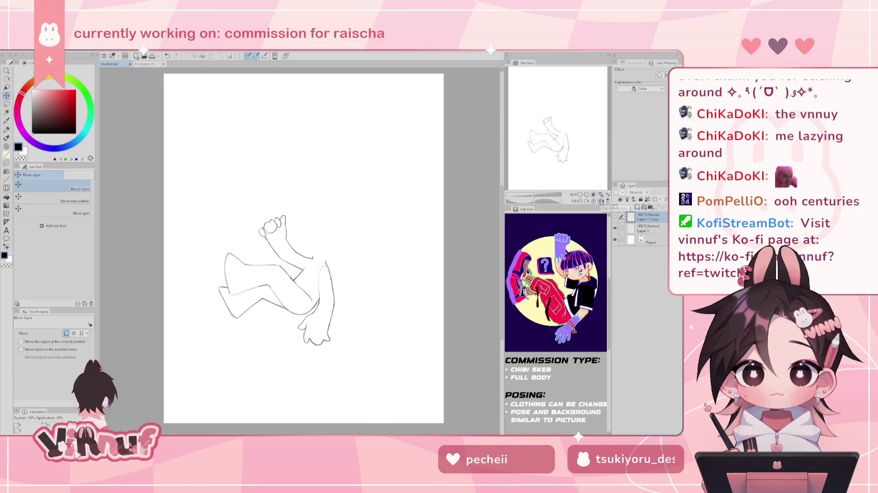
Lasso the legs on Layer 1, rotate them about 25° clockwise, then deselect
key("m")
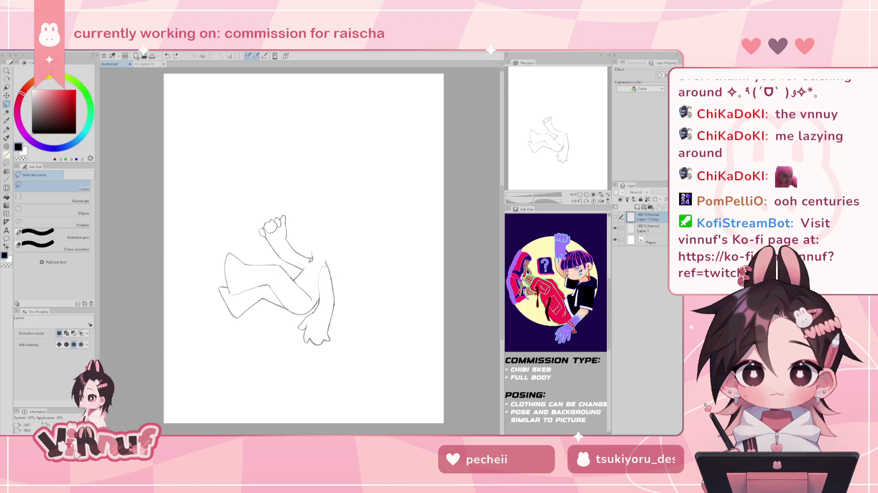
mouse_move(311, 259)
left_mouse_down()
mouse_move(358, 225)
mouse_move(339, 220)
left_mouse_up()
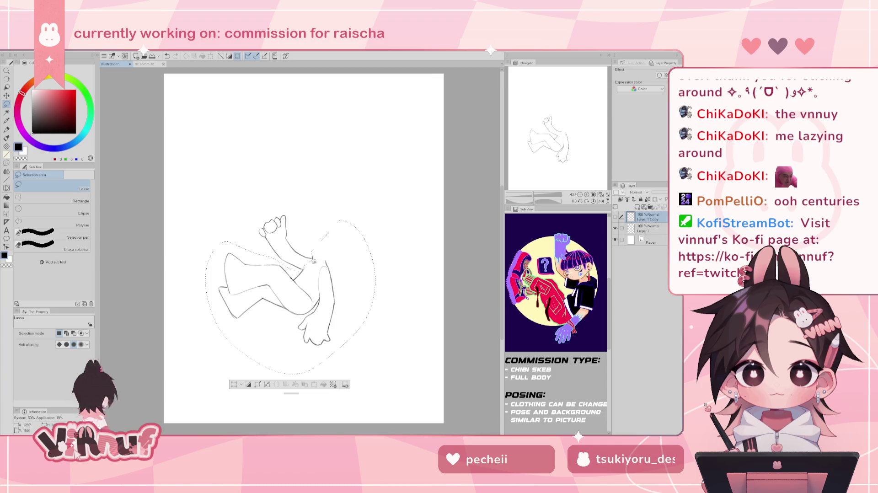
left_click(647, 228)
key("ctrl+t")
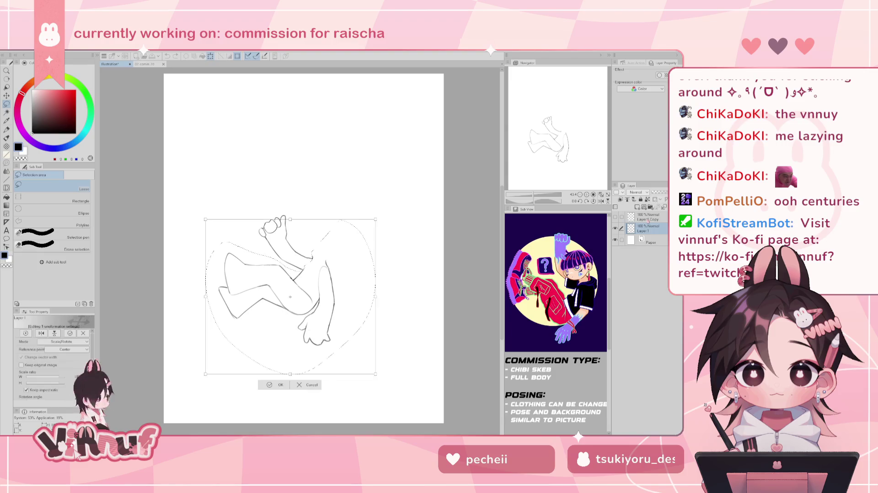
left_click_drag(302, 270, 333, 215)
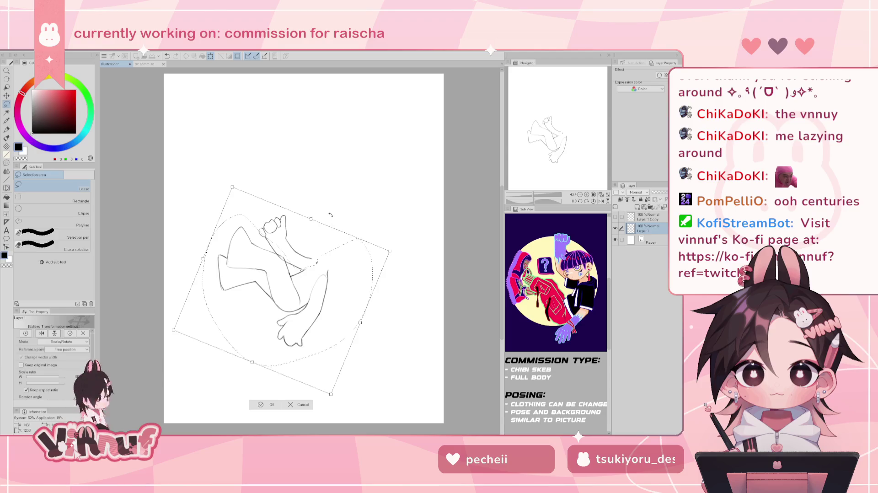
left_click_drag(332, 261, 331, 260)
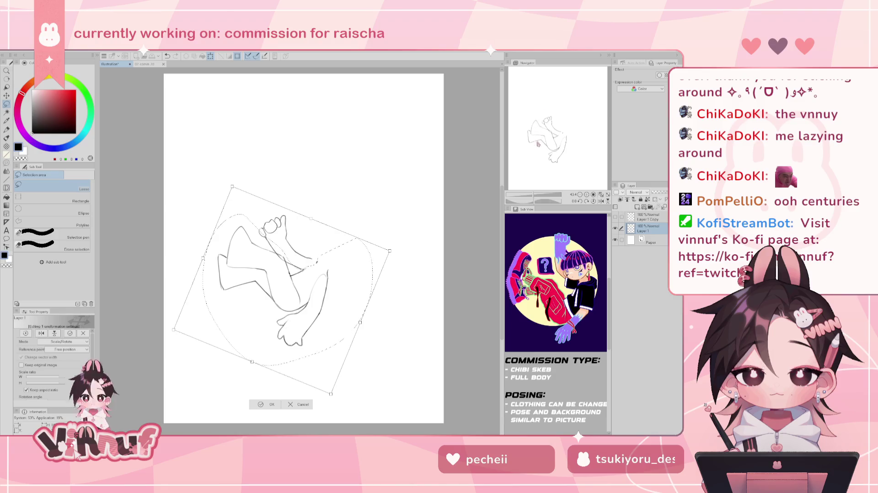
left_click_drag(301, 275, 308, 271)
left_click_drag(584, 139, 584, 139)
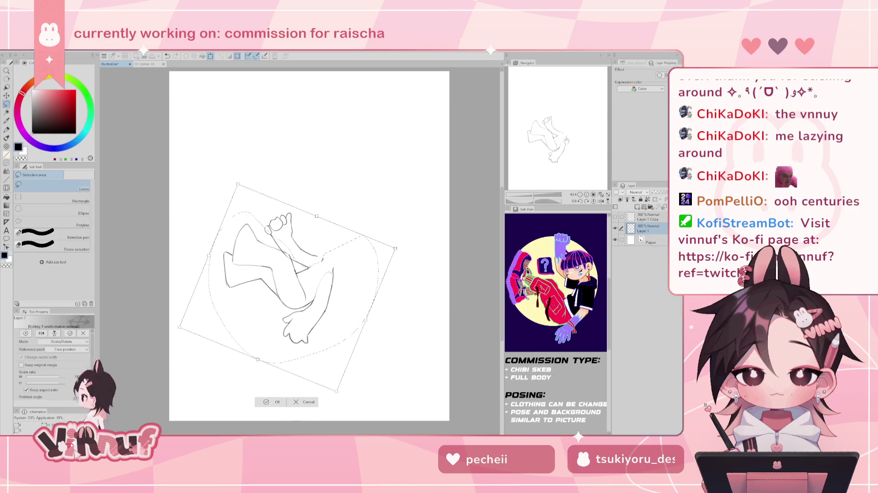
left_click(274, 402)
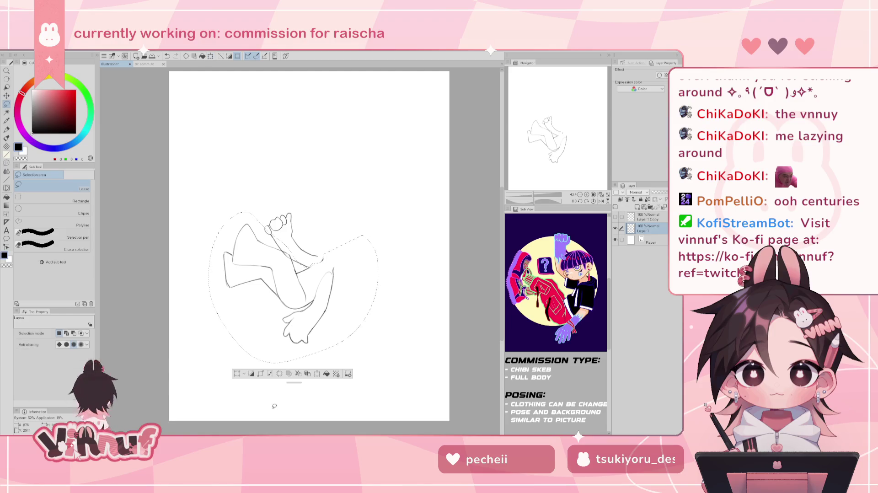
key("ctrl+d")
Show Layer 1 Copy and rotate the head onto the tilted body, then return to Layer 1
key("e")
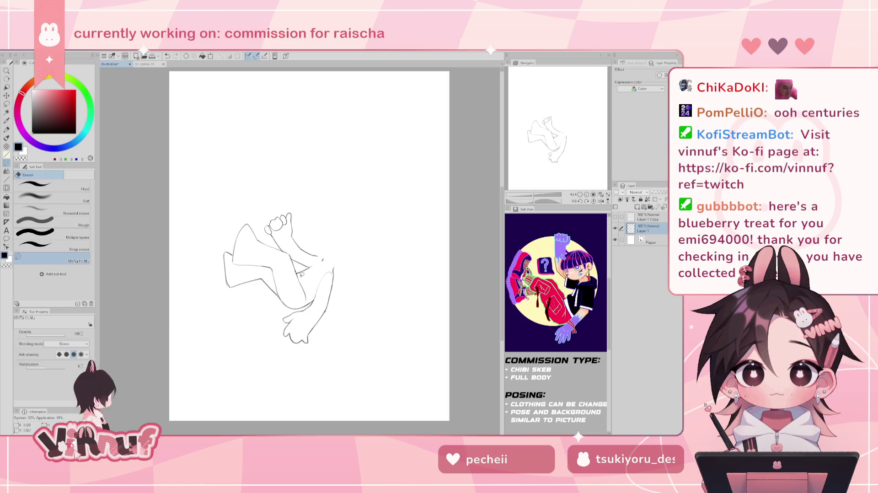
left_click(615, 217)
left_click(647, 217)
double_click(615, 217)
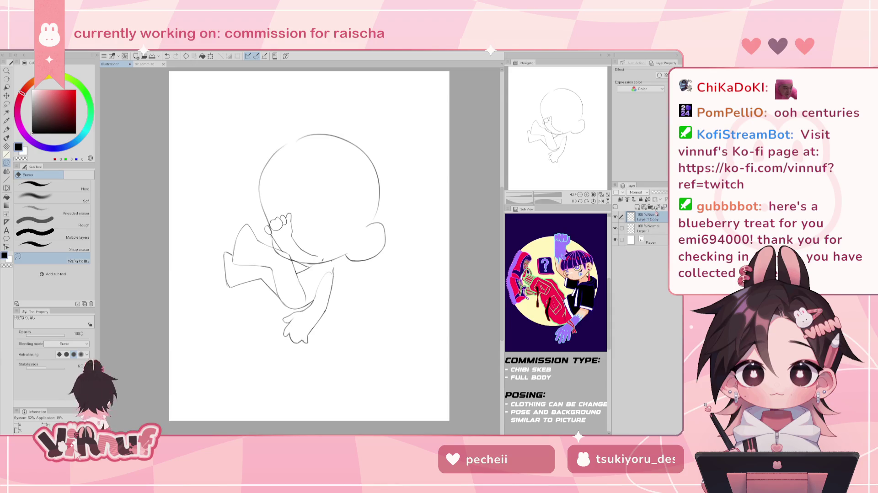
key("ctrl+t")
mouse_move(398, 151)
left_mouse_down()
mouse_move(353, 190)
mouse_move(374, 204)
left_mouse_up()
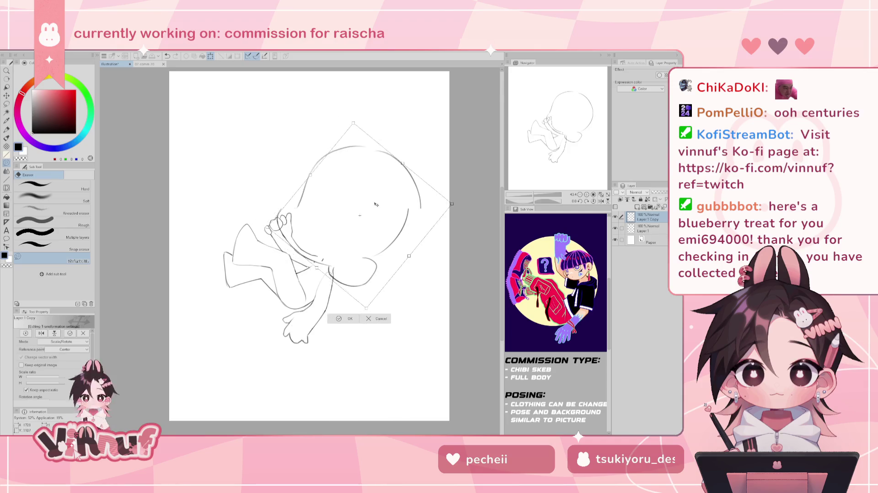
left_click_drag(374, 205, 373, 210)
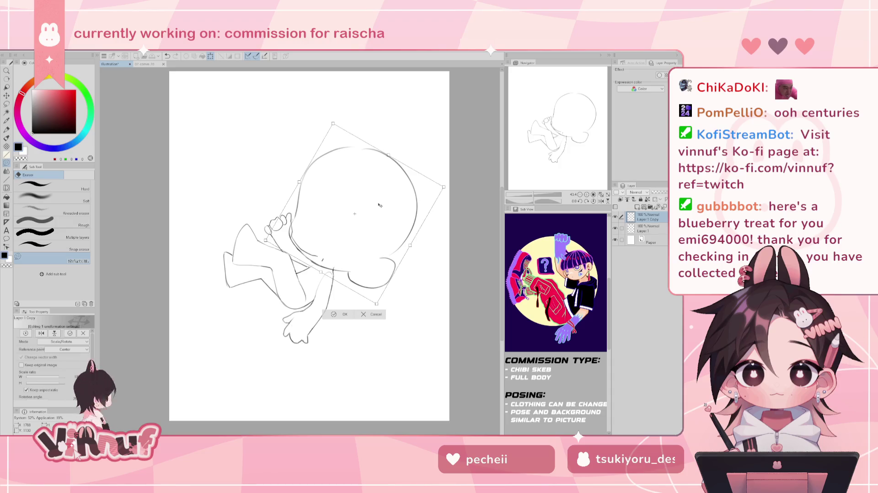
left_click_drag(352, 261, 353, 262)
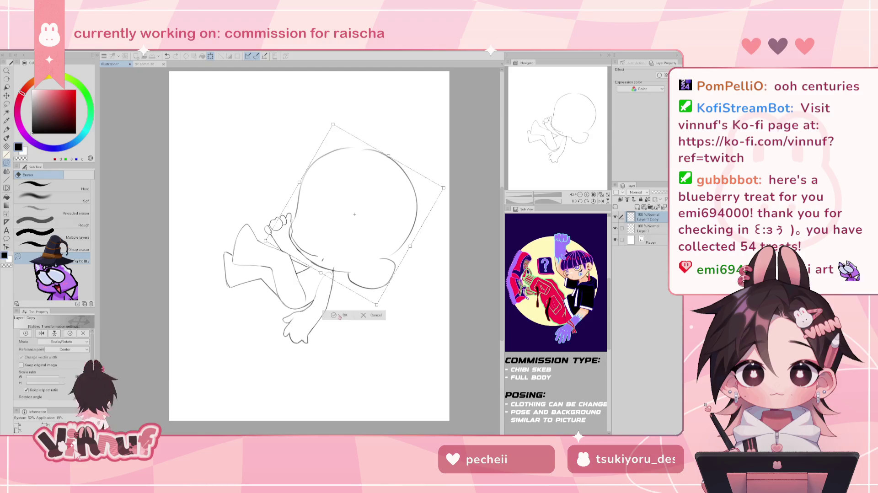
left_click(339, 316)
left_click(647, 228)
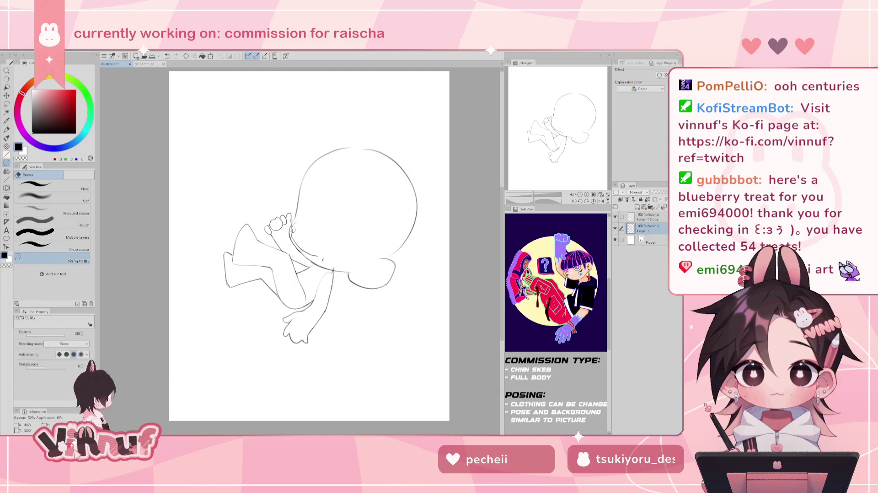
Erase stray lines near the chin and rotate the raised fist more upright, slightly enlarged
left_click_drag(295, 224, 319, 248)
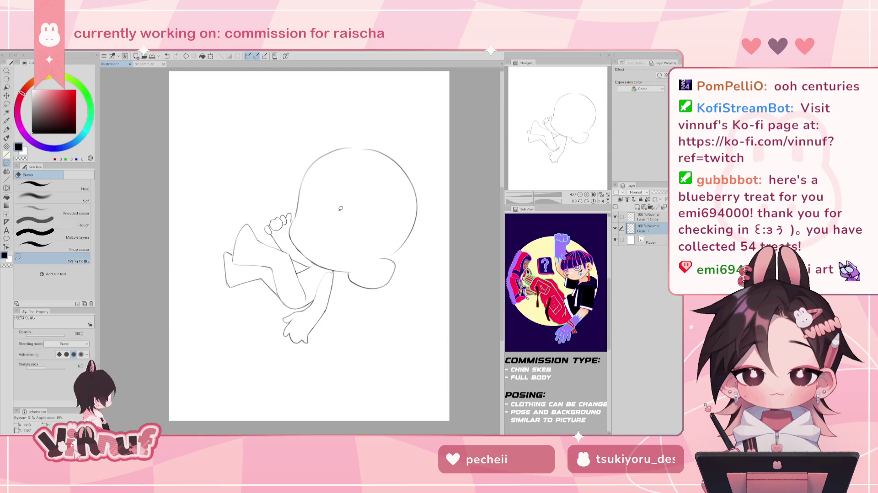
key("m")
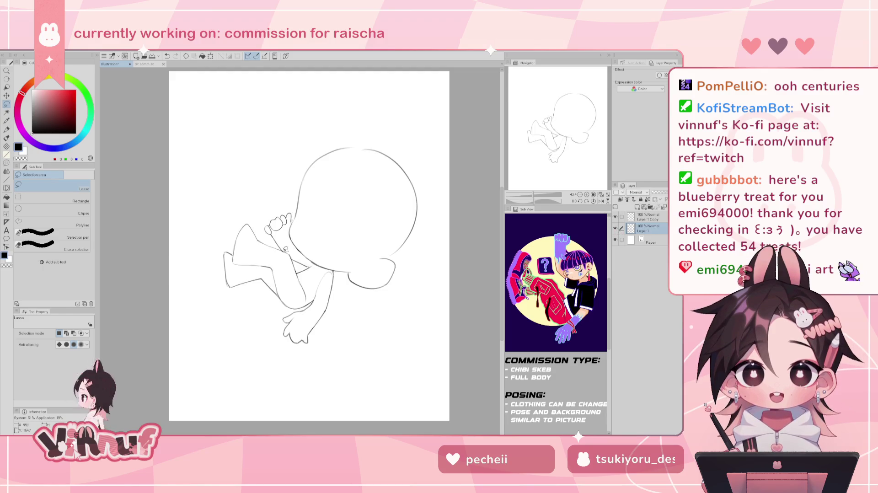
mouse_move(279, 244)
left_mouse_down()
mouse_move(295, 201)
mouse_move(310, 219)
left_mouse_up()
left_click(283, 246)
key("ctrl+t")
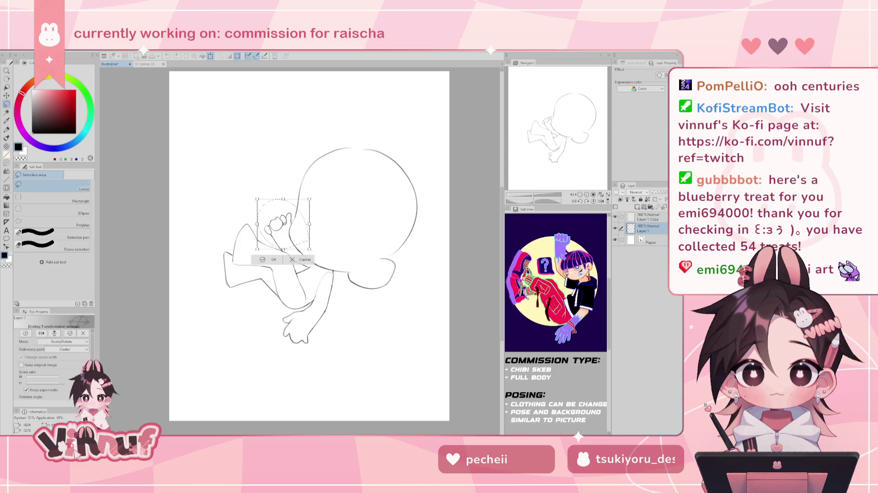
left_click_drag(292, 183, 268, 183)
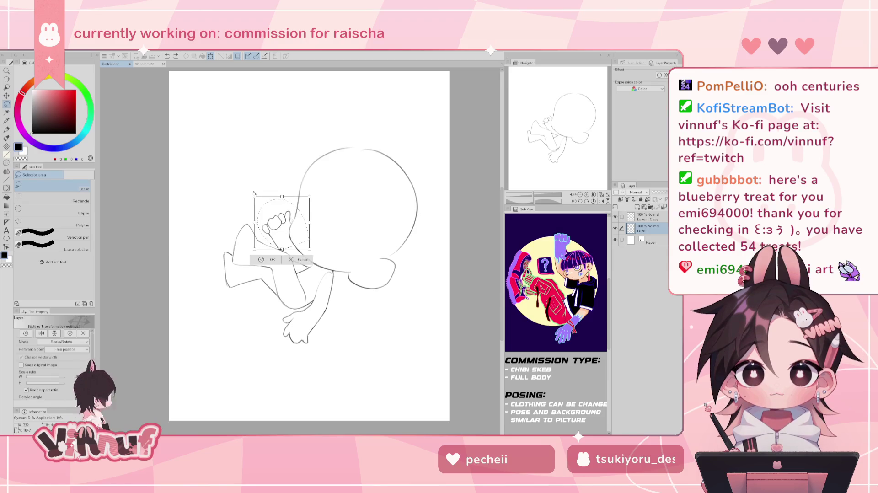
left_click_drag(286, 204, 281, 180)
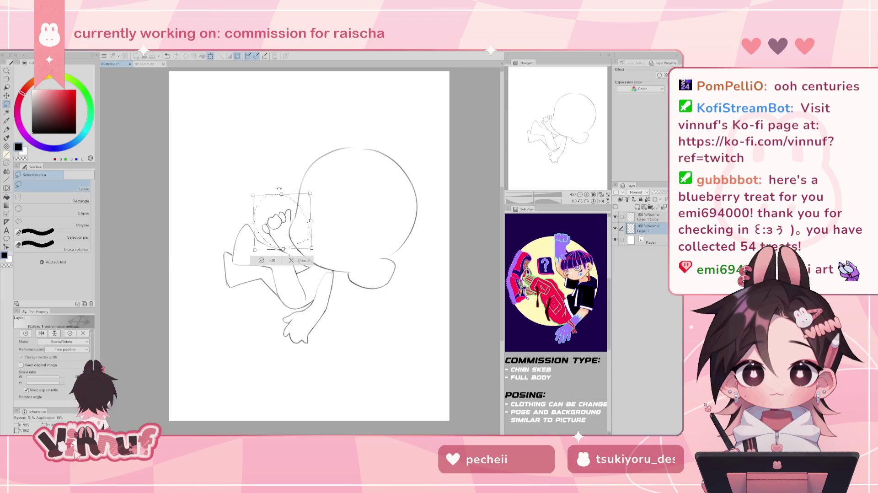
left_click(272, 260)
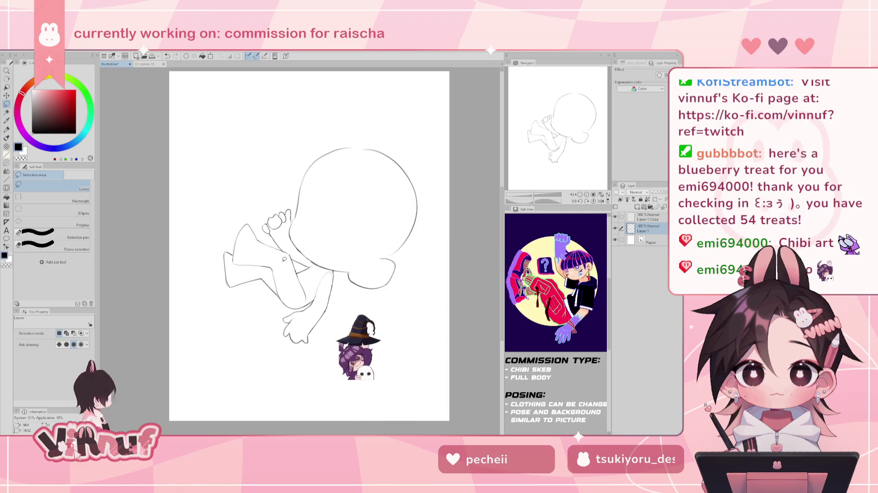
Select both Layer 1 Copy and Layer 1 together
key("p")
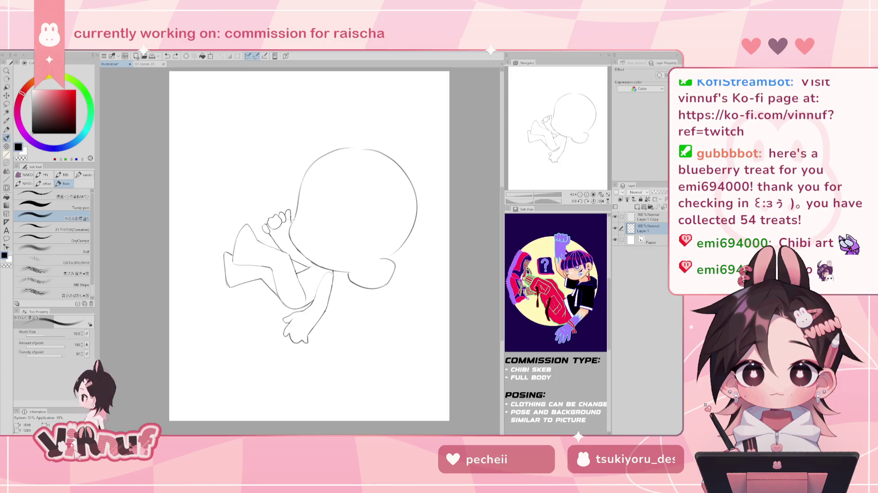
key("e")
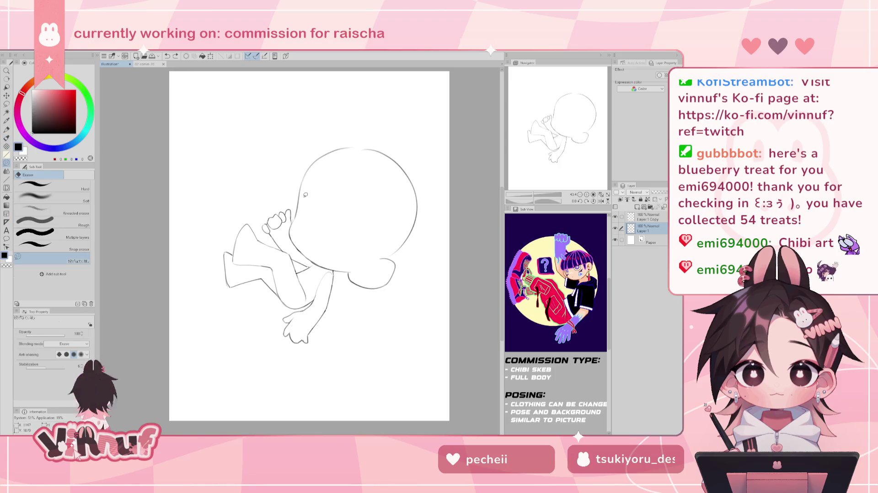
left_click(647, 217)
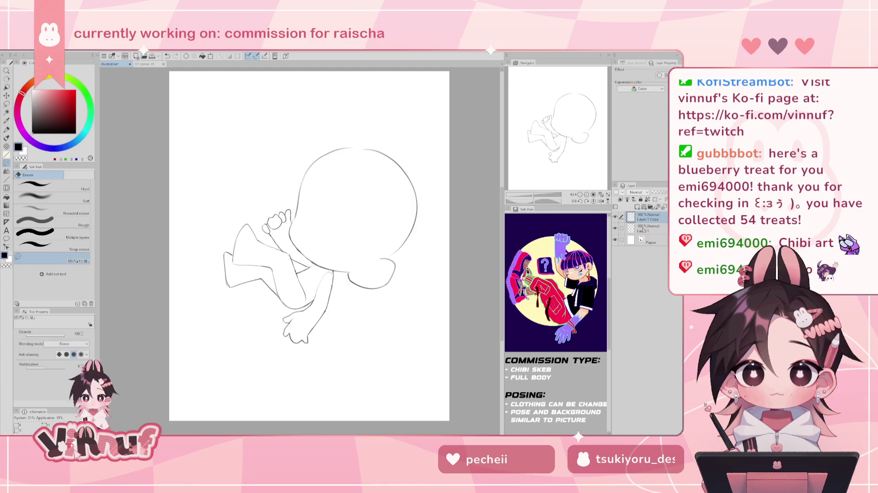
left_click(653, 231, "ctrl")
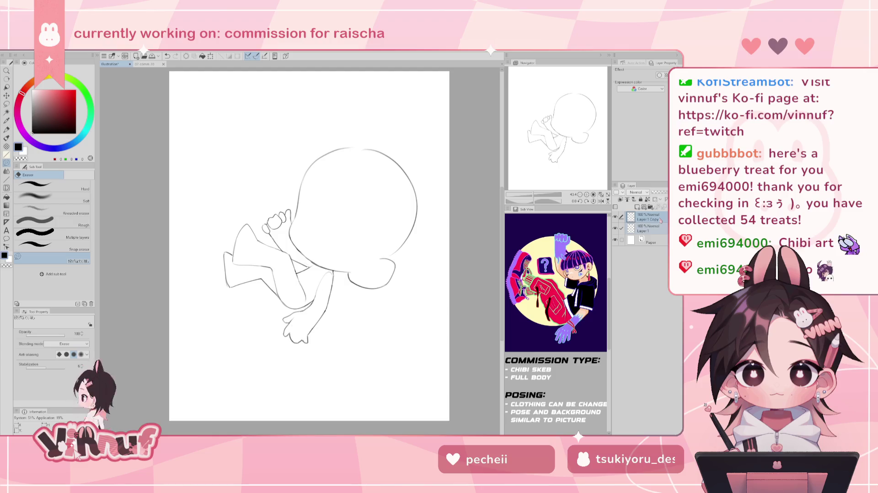
Rotate head and body together clockwise to a shallower tilt, then zoom out to the whole page
key("ctrl+t")
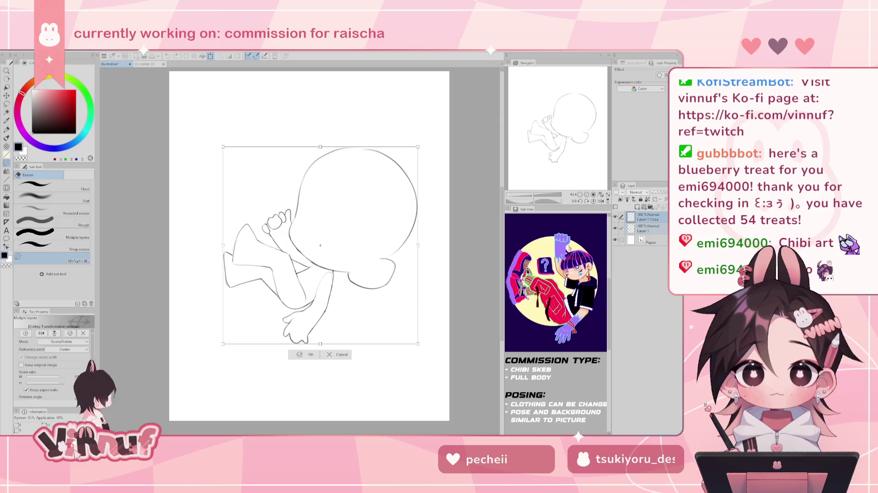
left_click_drag(320, 246, 312, 253)
mouse_move(430, 219)
left_mouse_down()
mouse_move(430, 247)
mouse_move(451, 197)
left_mouse_up()
key("ctrl+z")
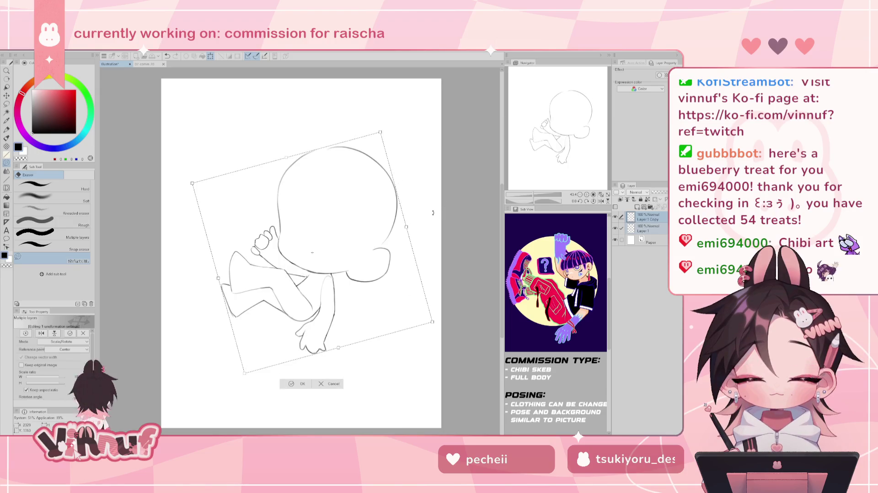
mouse_move(451, 196)
left_mouse_down()
mouse_move(430, 255)
mouse_move(358, 296)
left_mouse_up()
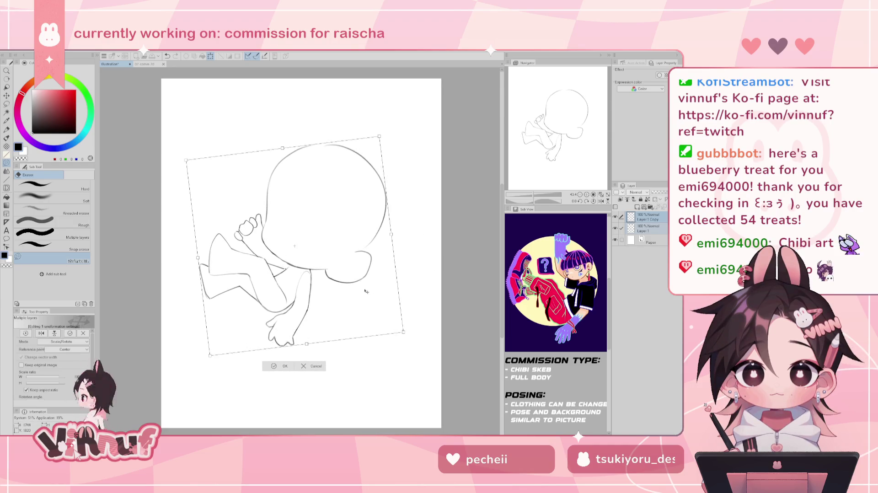
left_click(289, 364)
key("ctrl+minus")
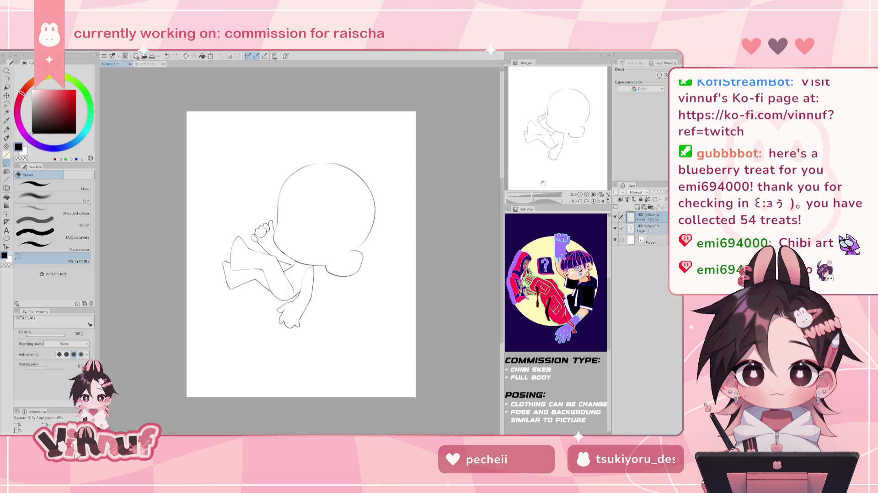
Lasso the bent leg, nudge it slightly up and left into place, then deselect
key("m")
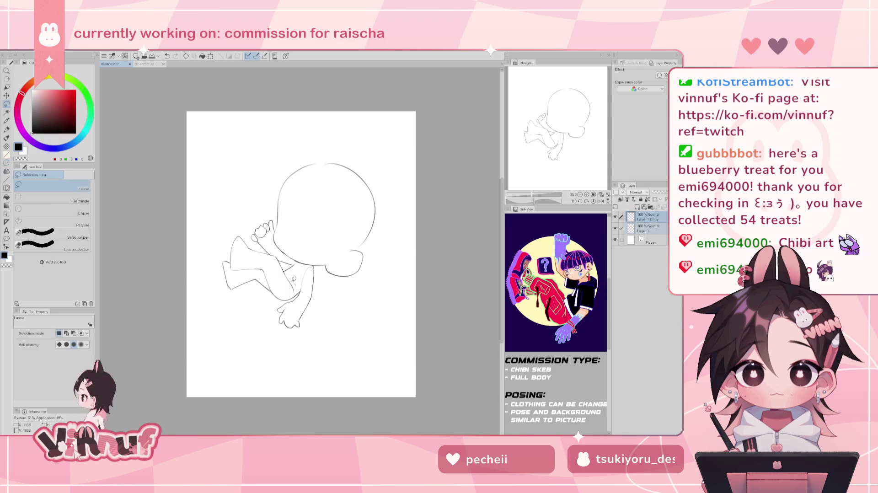
mouse_move(256, 249)
left_mouse_down()
mouse_move(240, 271)
mouse_move(297, 280)
left_mouse_up()
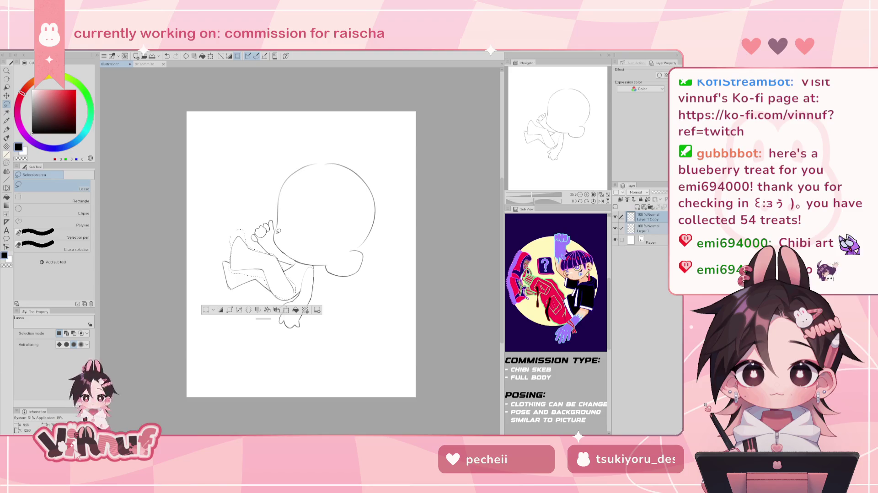
key("k")
left_click_drag(276, 274, 273, 269)
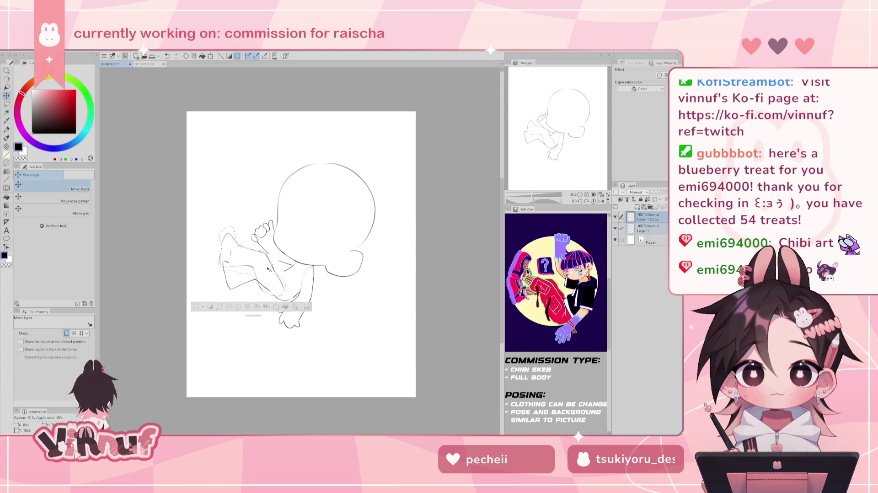
left_click_drag(273, 269, 273, 269)
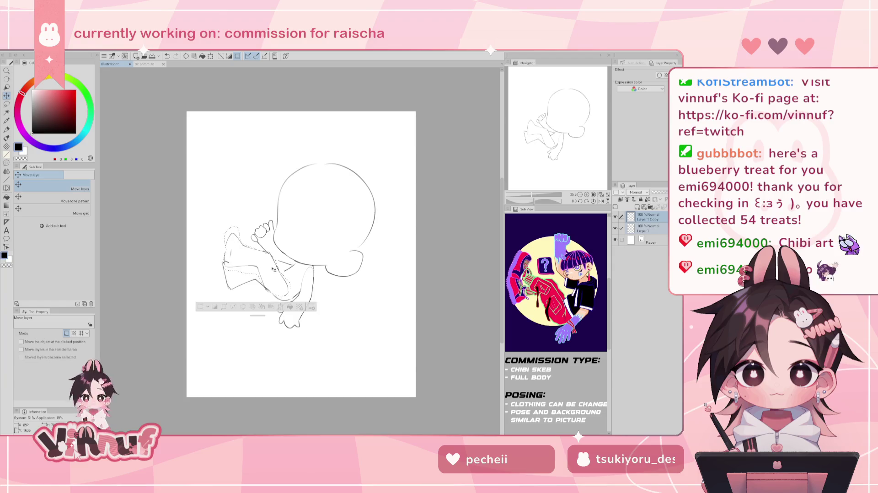
left_click_drag(273, 269, 270, 266)
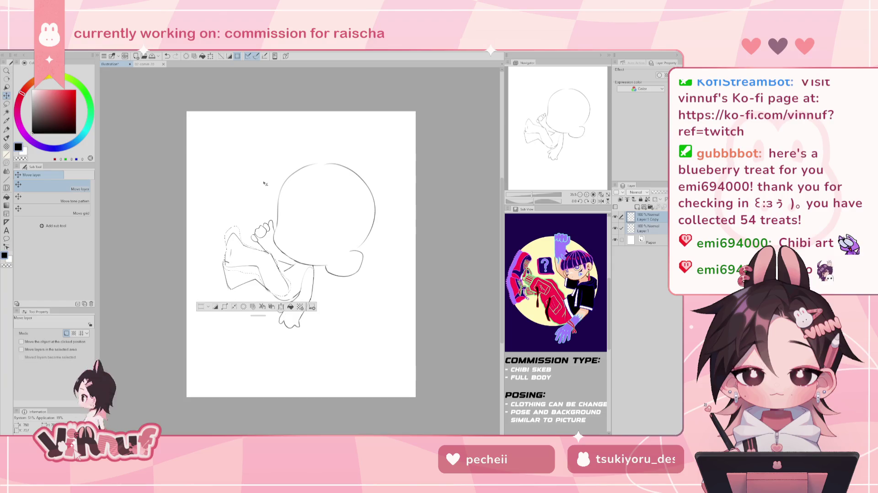
key("ctrl+d")
On Layer 1, retry the short sleeve line, then undo it and other recent stray strokes
key("e")
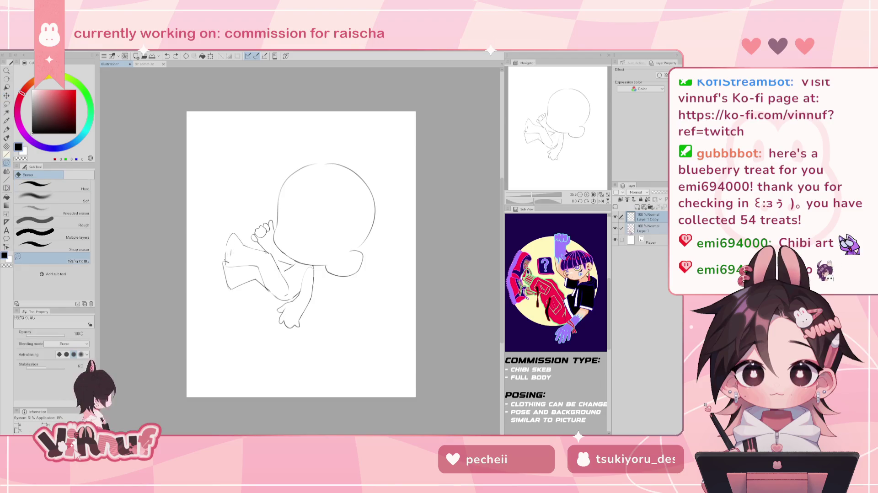
left_click(649, 229)
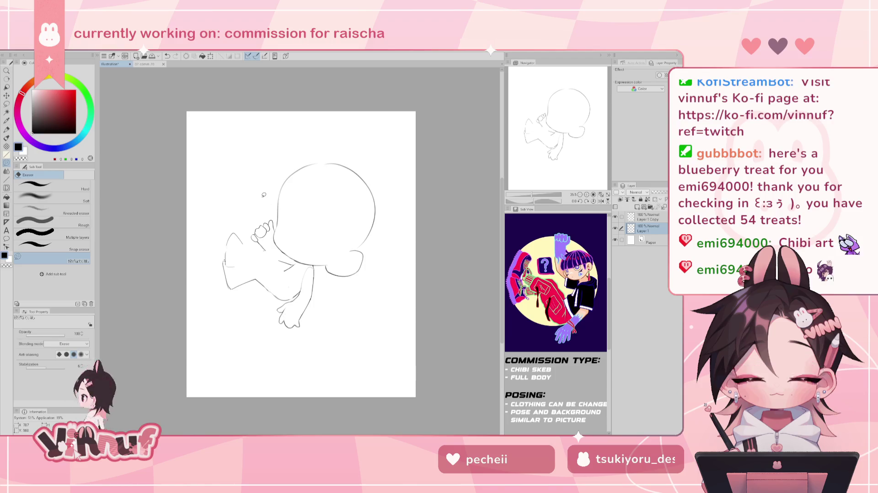
key("p")
key("ctrl+z")
mouse_move(224, 259)
left_mouse_down()
mouse_move(227, 252)
mouse_move(247, 269)
left_mouse_up()
key("ctrl+z")
key("ctrl+z")
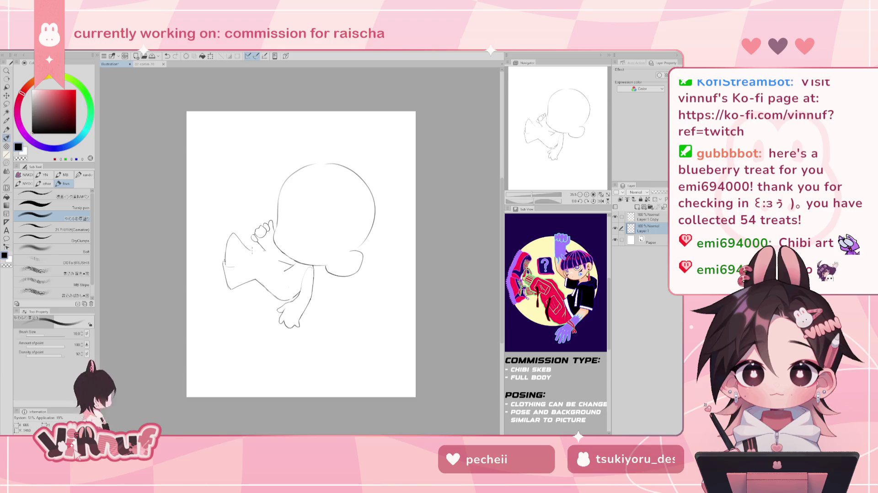
key("ctrl+z")
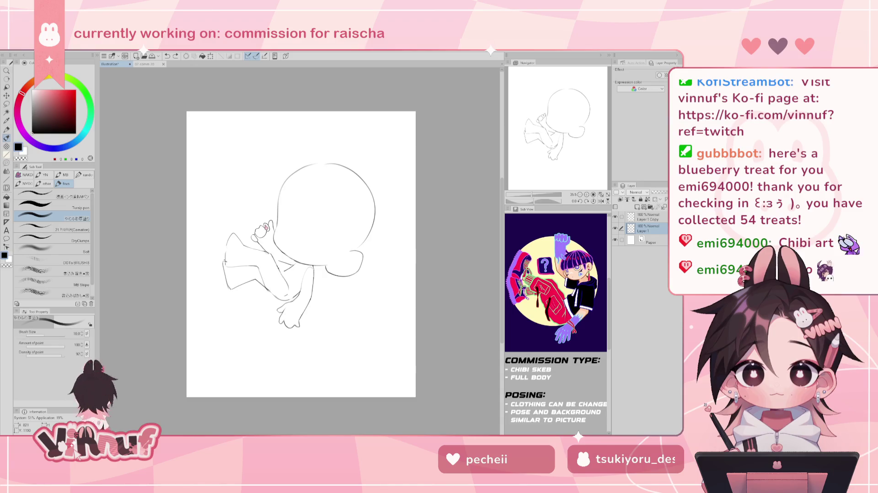
key("ctrl+z")
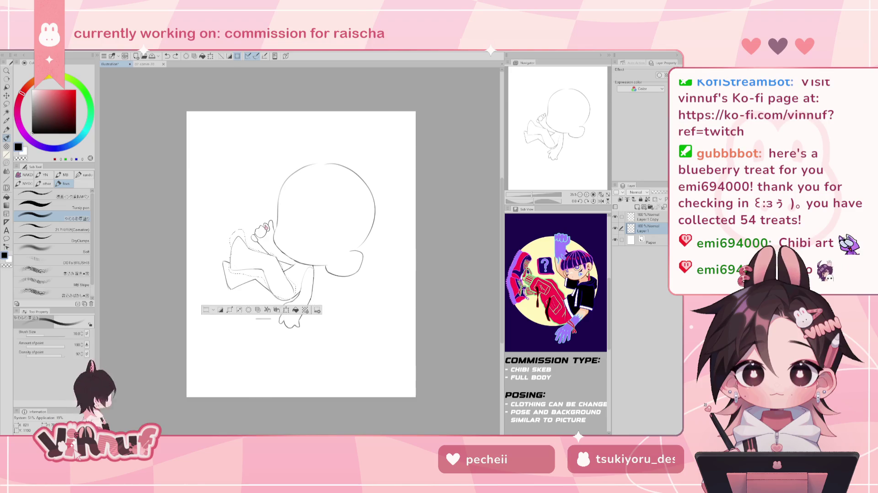
Liquify the leg outlines into smoother shapes, flipping the canvas horizontally to check them
key("j")
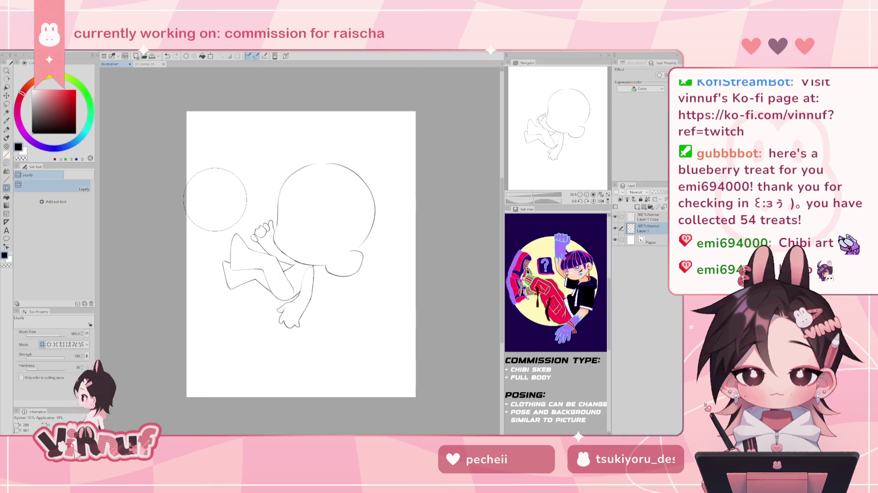
mouse_move(215, 311)
left_mouse_down()
mouse_move(229, 311)
mouse_move(237, 256)
left_mouse_up()
key("ctrl+z")
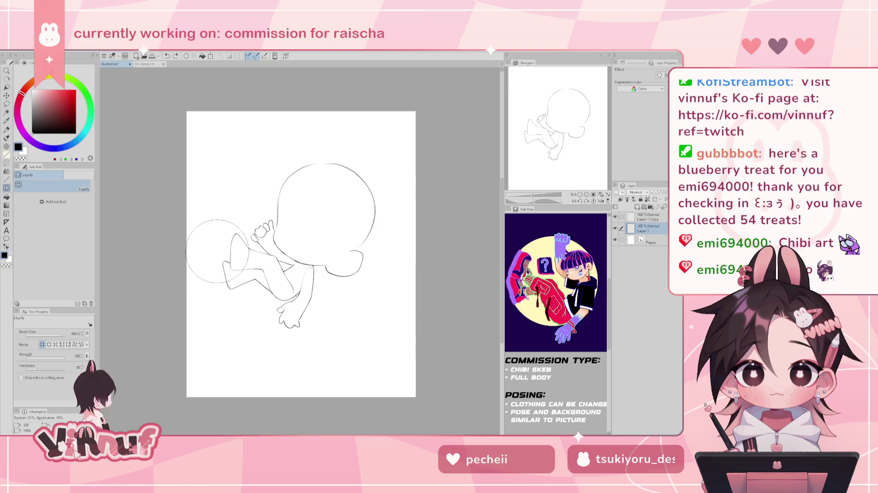
left_click_drag(71, 336, 59, 336)
key("h")
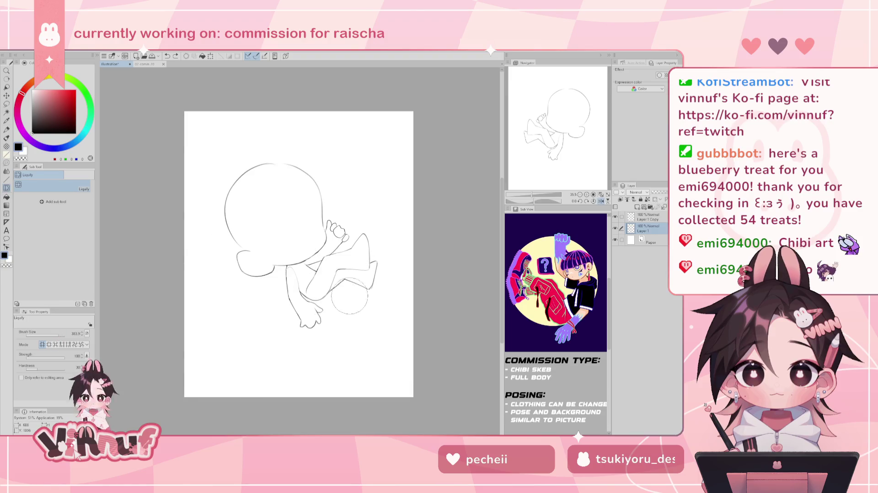
mouse_move(346, 295)
left_mouse_down()
mouse_move(374, 296)
mouse_move(343, 276)
left_mouse_up()
key("e")
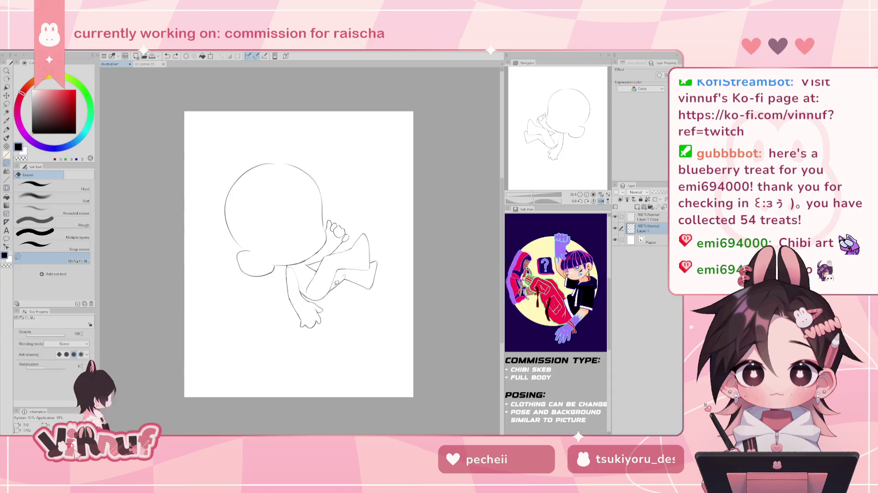
key("h")
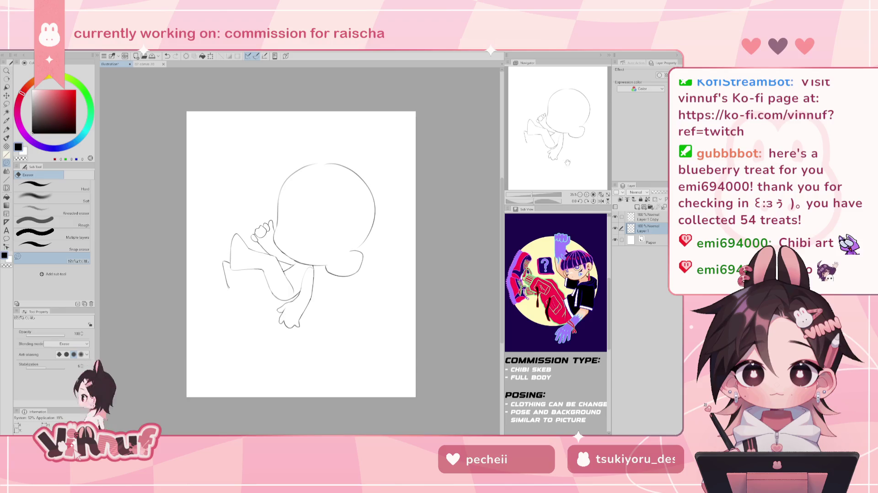
key("h")
key("h")
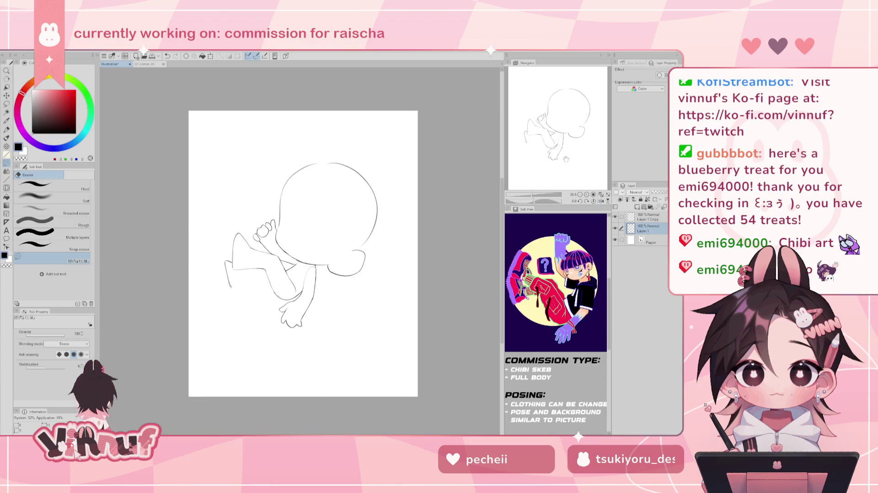
key("b")
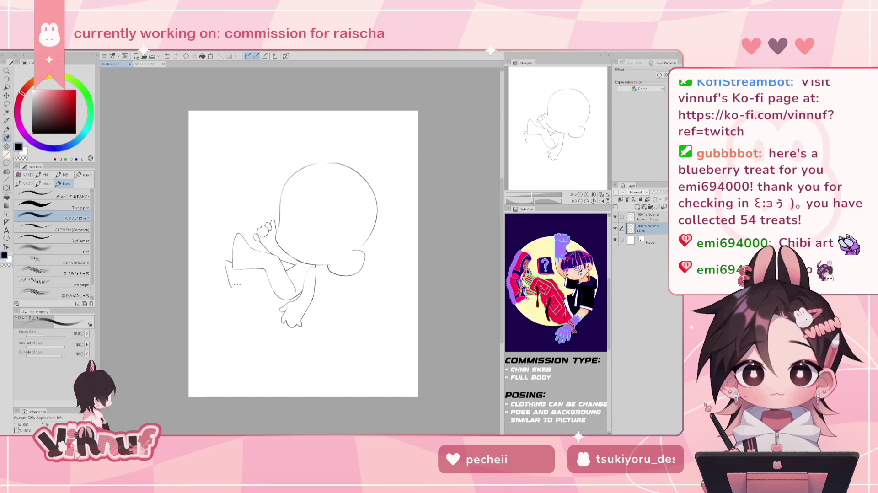
Sketch the left foot's edges and erase the stray arm line beside the leg
left_click_drag(225, 267, 230, 288)
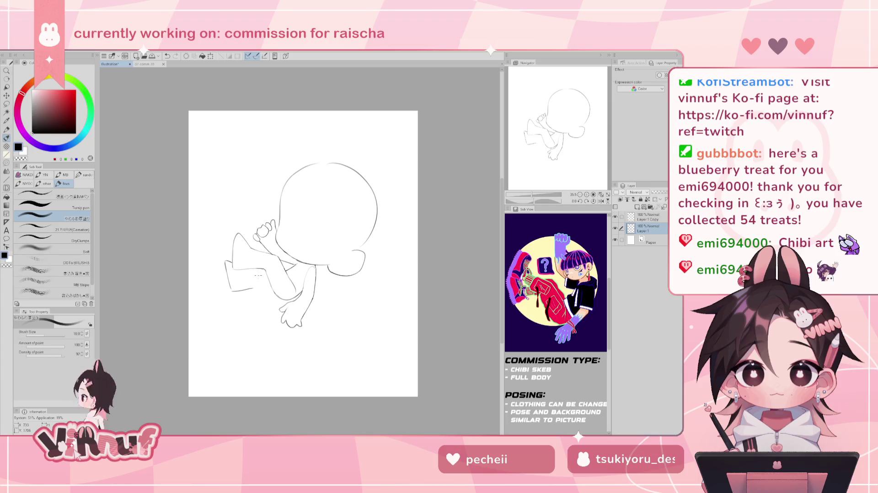
left_click_drag(232, 290, 261, 286)
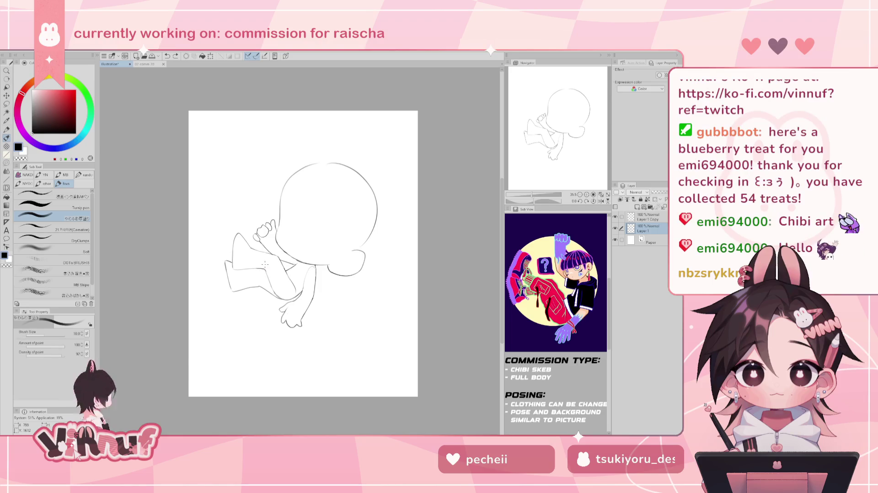
key("e")
left_click_drag(238, 270, 261, 258)
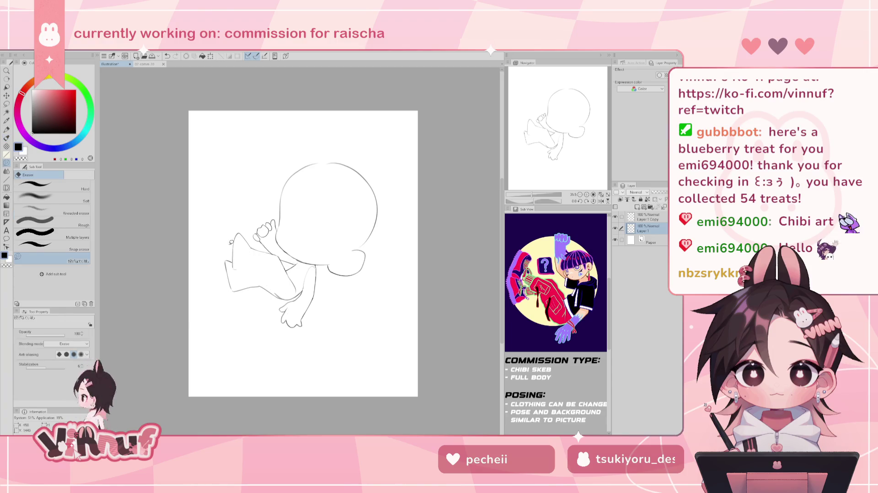
key("b")
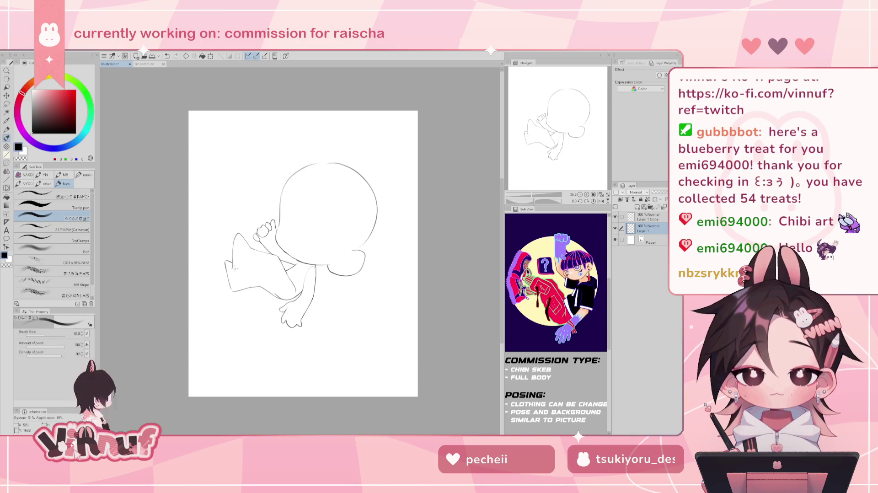
Redraw the bent leg's line, discarding rejected leg strokes, and recentre the canvas view
left_click_drag(233, 270, 260, 270)
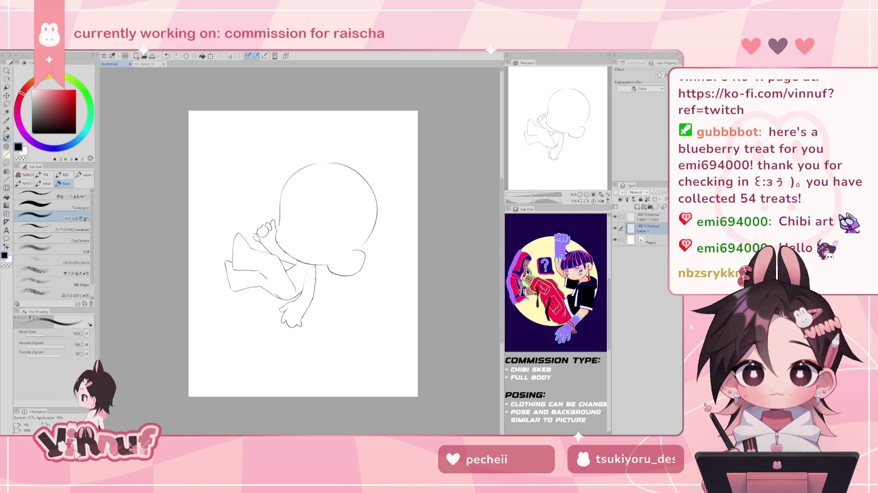
left_click_drag(234, 267, 262, 273)
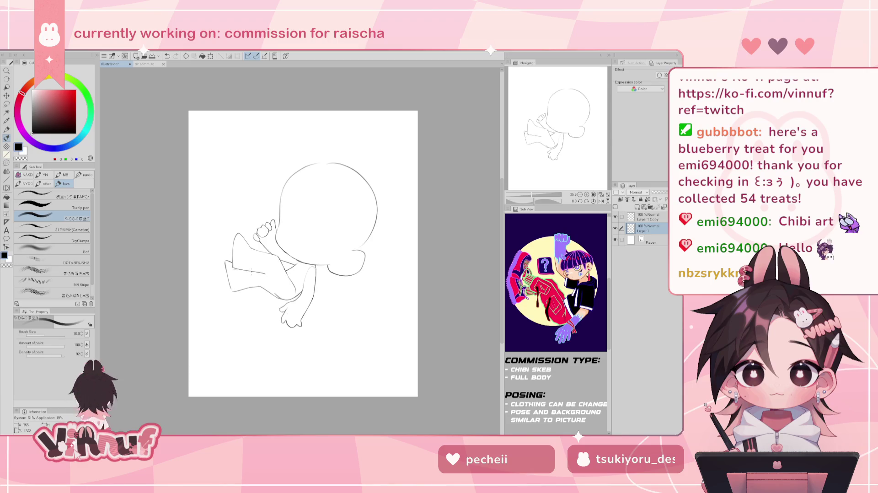
key("ctrl+z")
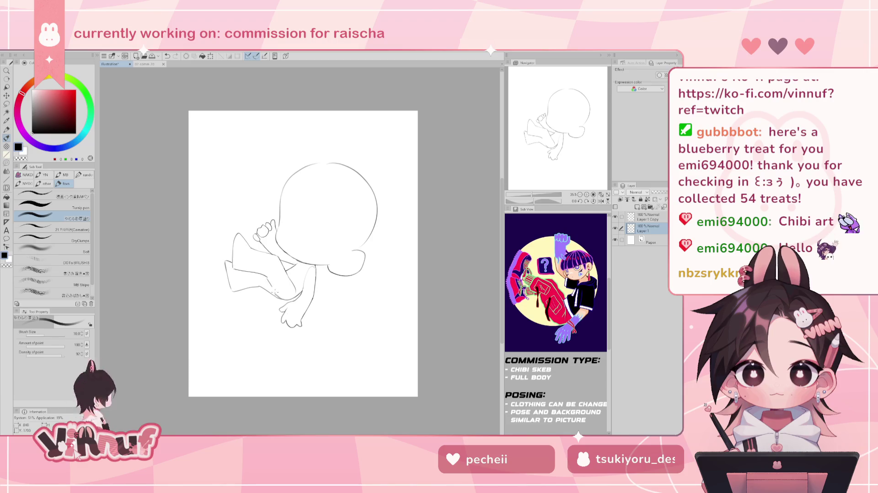
key("ctrl+z")
left_click_drag(287, 270, 293, 299)
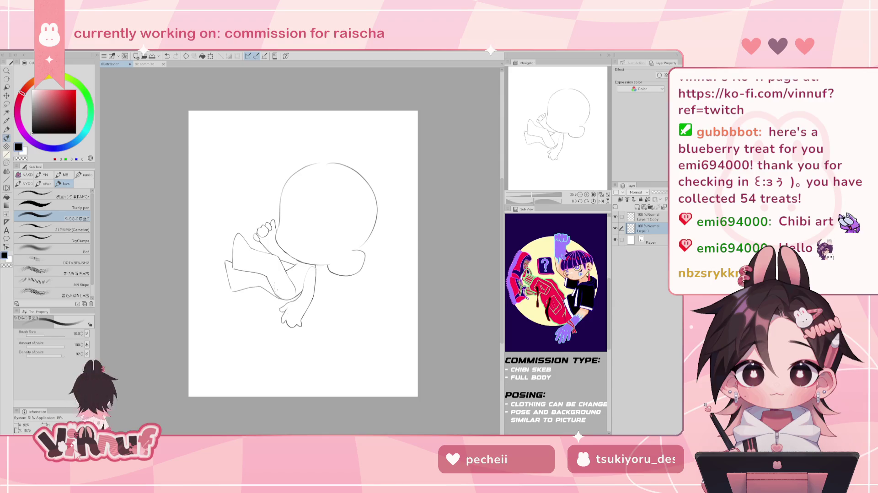
key("e")
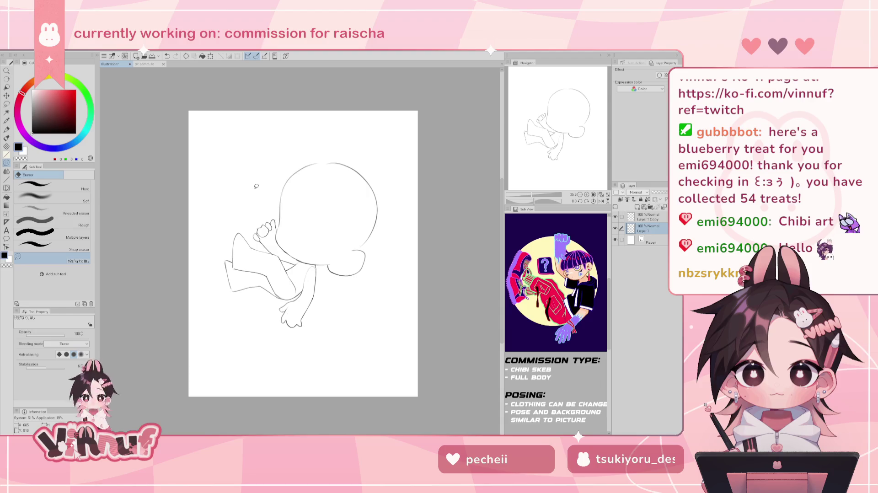
key("p")
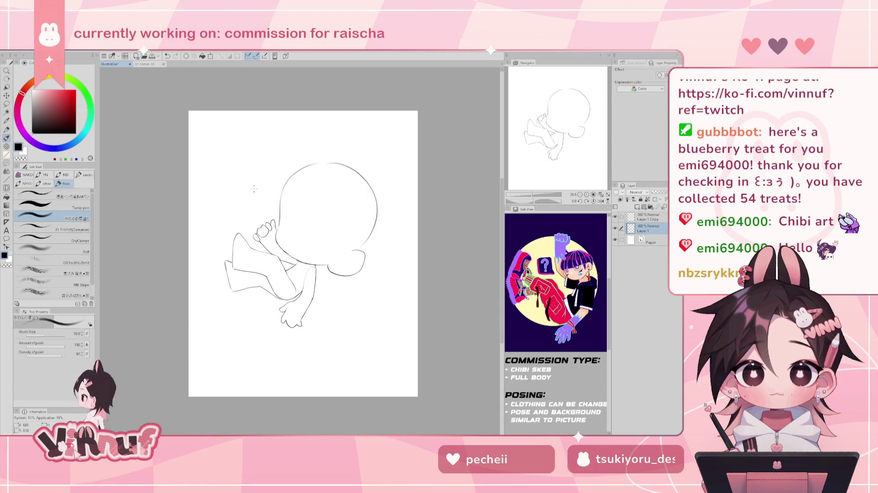
left_click_drag(254, 189, 237, 203)
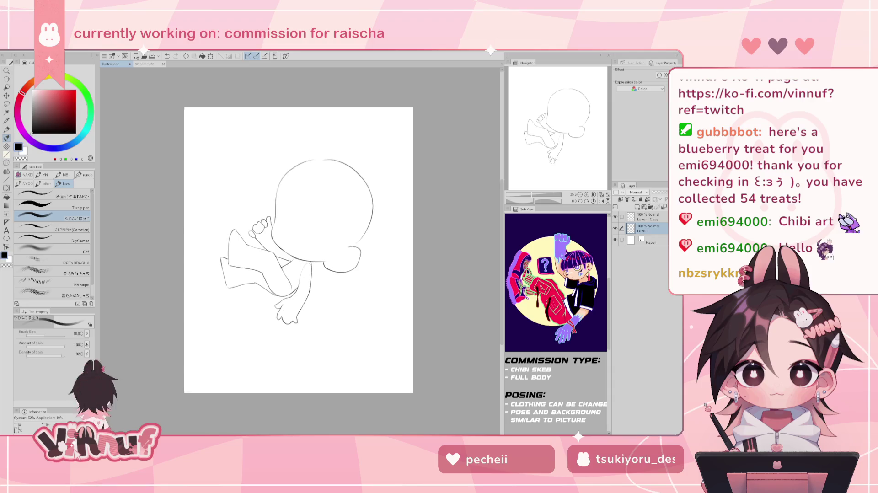
left_click_drag(594, 136, 593, 136)
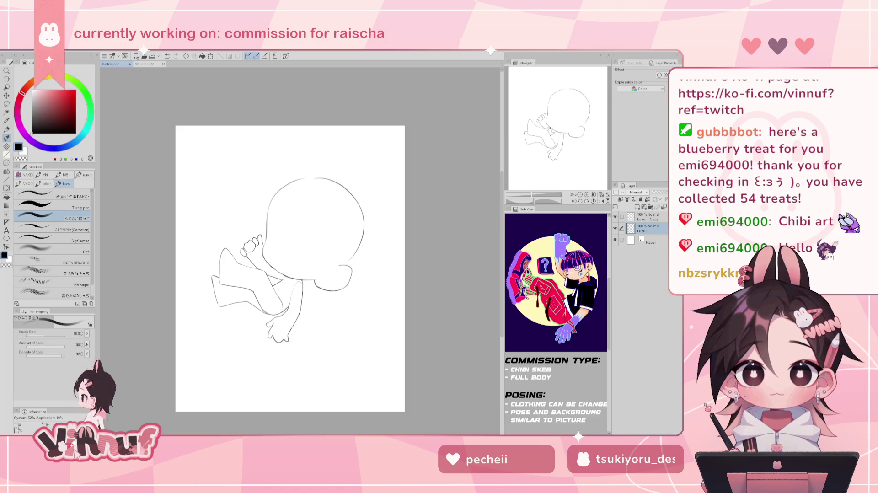
scroll(295, 269, "left", 1)
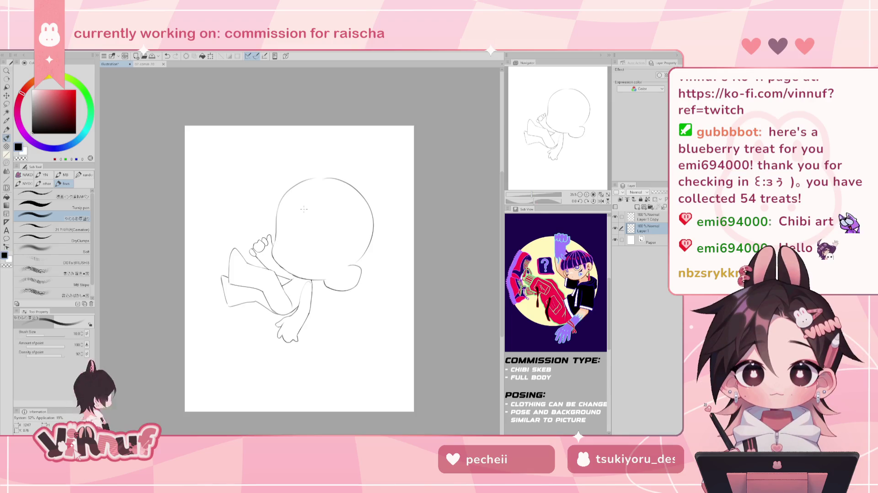
key("m")
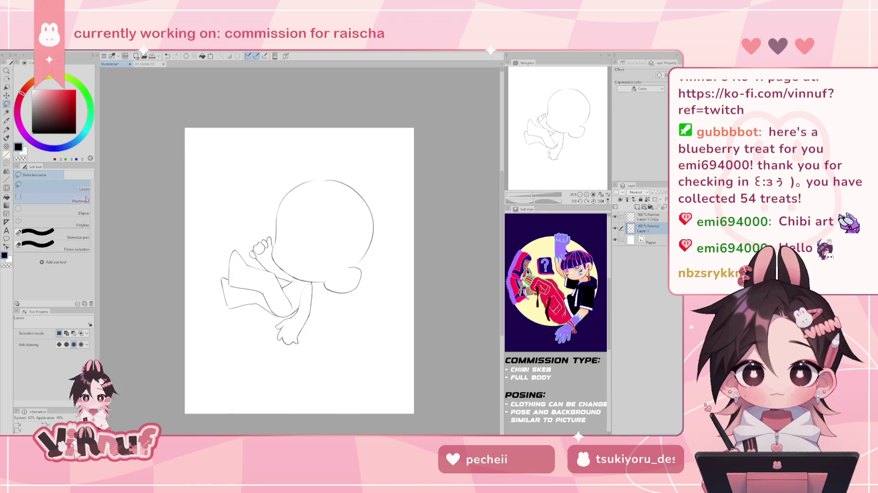
Fill an ellipse around the figure with light grey on a new layer below Layer 1
left_click(85, 208)
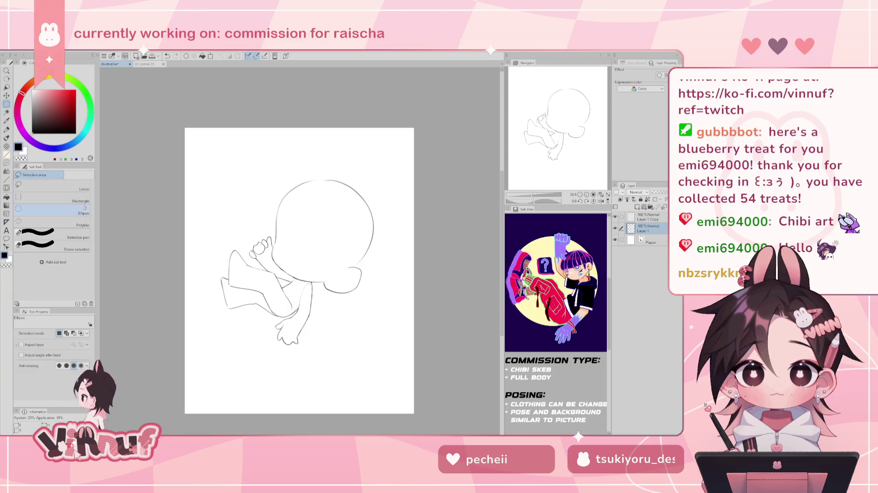
mouse_move(213, 187)
left_mouse_down()
mouse_move(366, 348)
mouse_move(358, 334)
left_mouse_up()
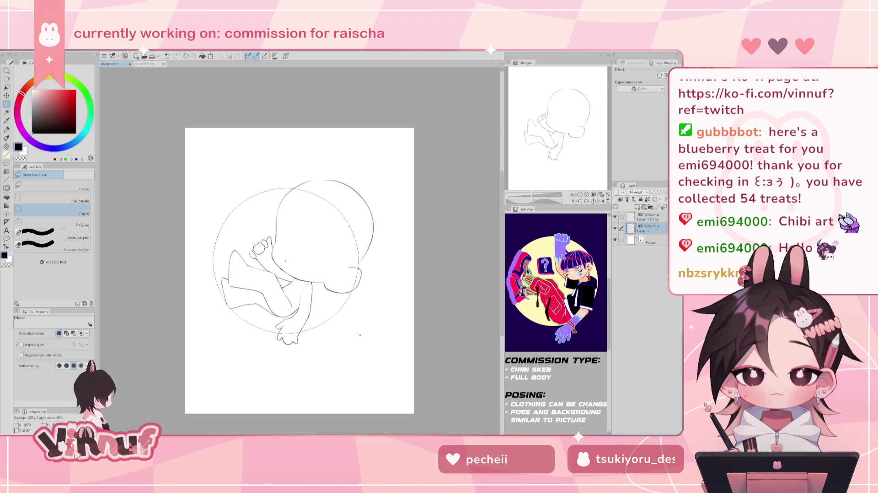
left_click_drag(359, 335, 360, 323)
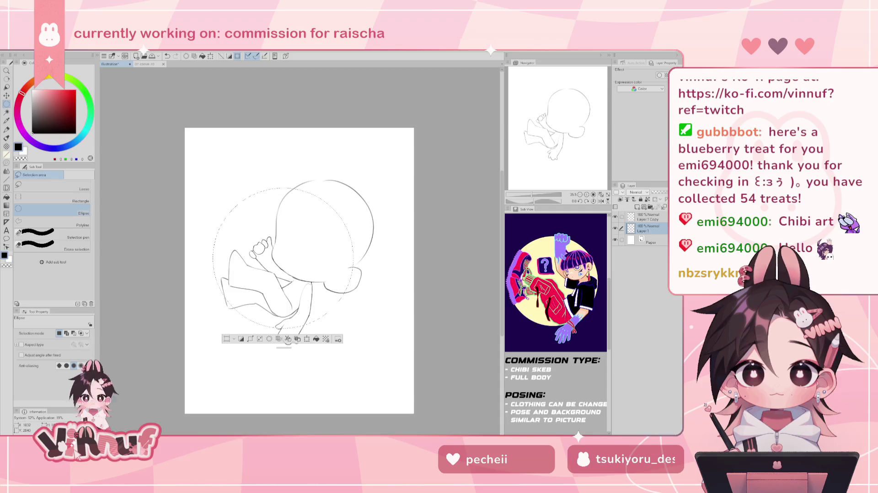
key("ctrl+shift+n")
left_click_drag(651, 230, 655, 238)
left_click(36, 97)
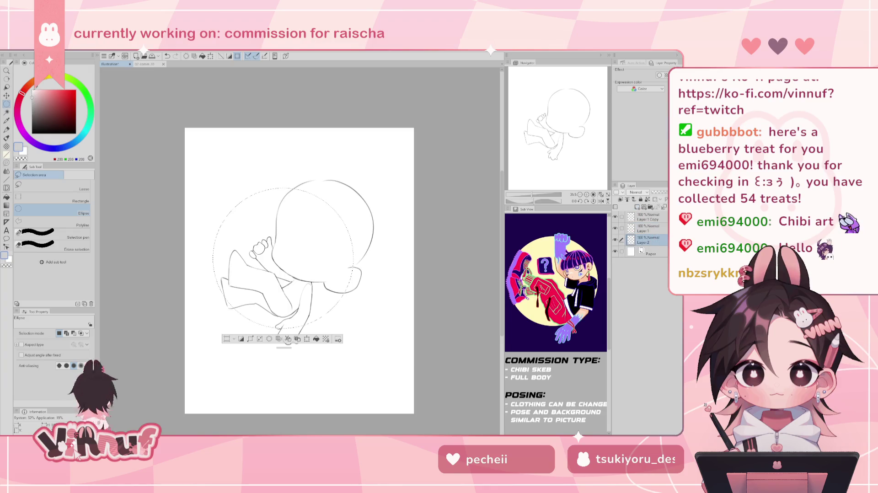
key("g")
mouse_move(288, 163)
left_mouse_down()
mouse_move(359, 388)
mouse_move(361, 137)
left_mouse_up()
key("ctrl+d")
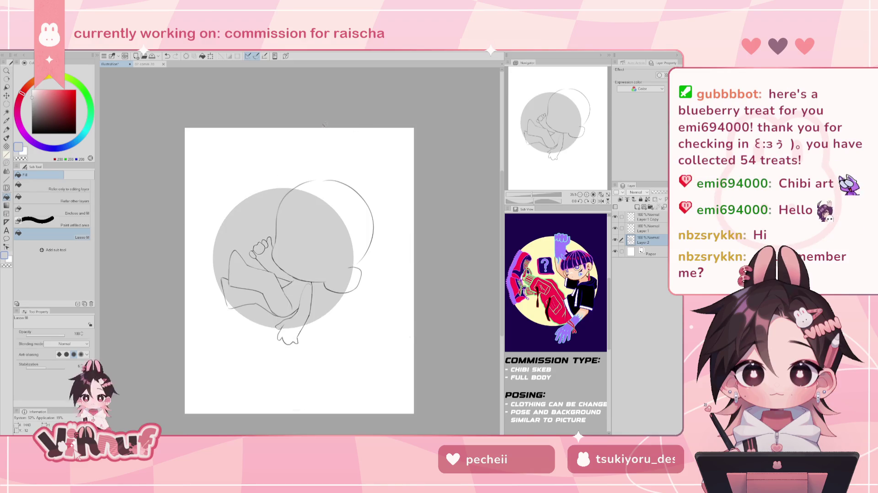
Drag Layer 2's grey circle with Move layer until it sits centred behind the figure
key("k")
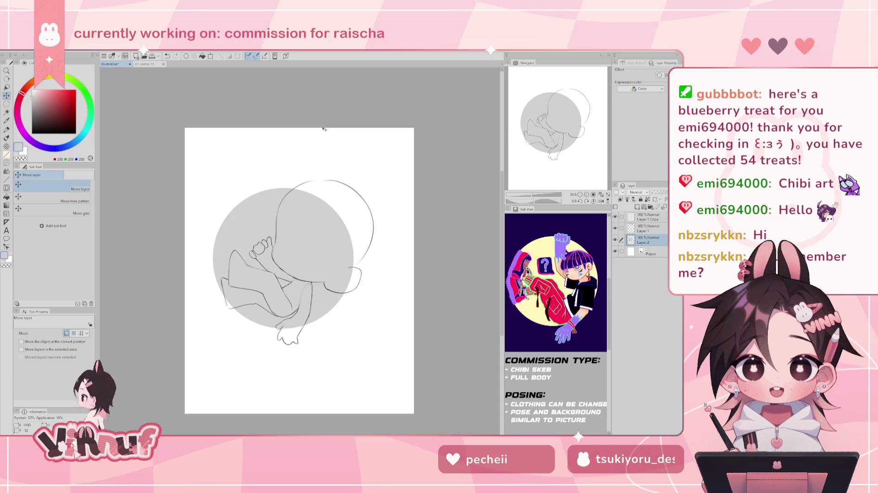
left_click_drag(324, 304, 344, 304)
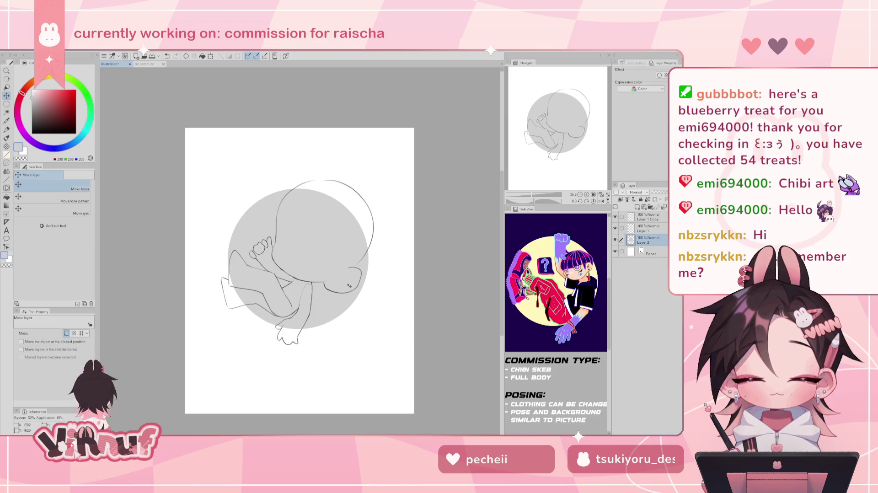
left_click_drag(347, 288, 350, 288)
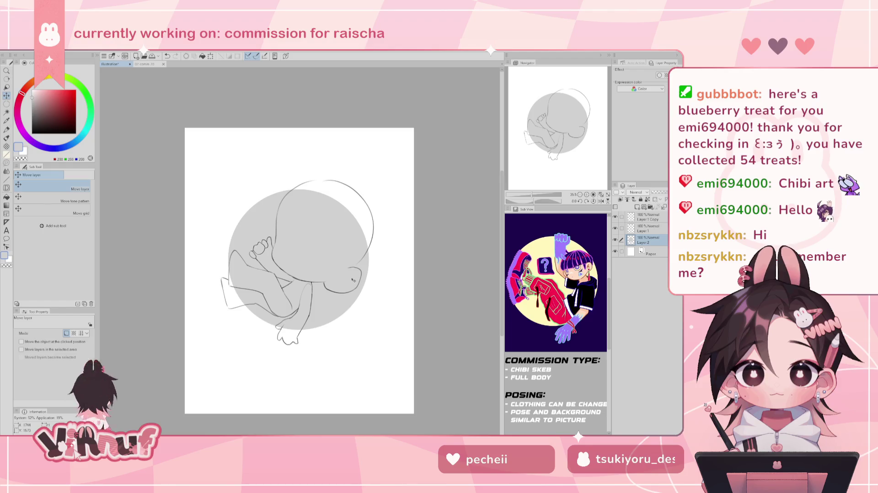
mouse_move(305, 255)
left_mouse_down()
mouse_move(332, 296)
mouse_move(348, 301)
left_mouse_up()
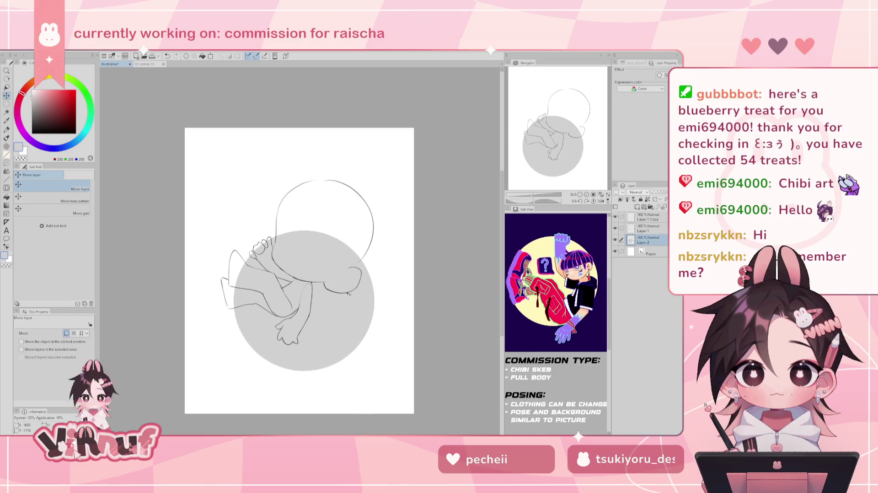
mouse_move(344, 344)
left_mouse_down()
mouse_move(326, 266)
mouse_move(333, 264)
left_mouse_up()
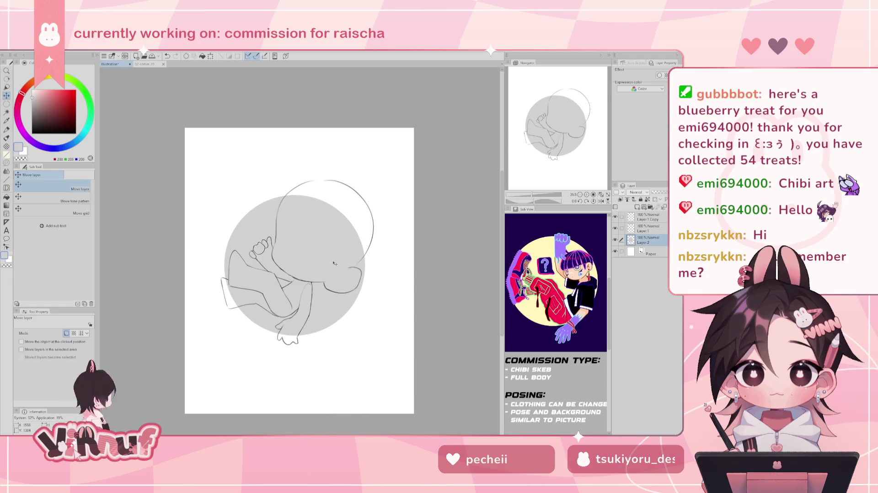
mouse_move(342, 236)
left_mouse_down()
mouse_move(336, 272)
mouse_move(338, 258)
left_mouse_up()
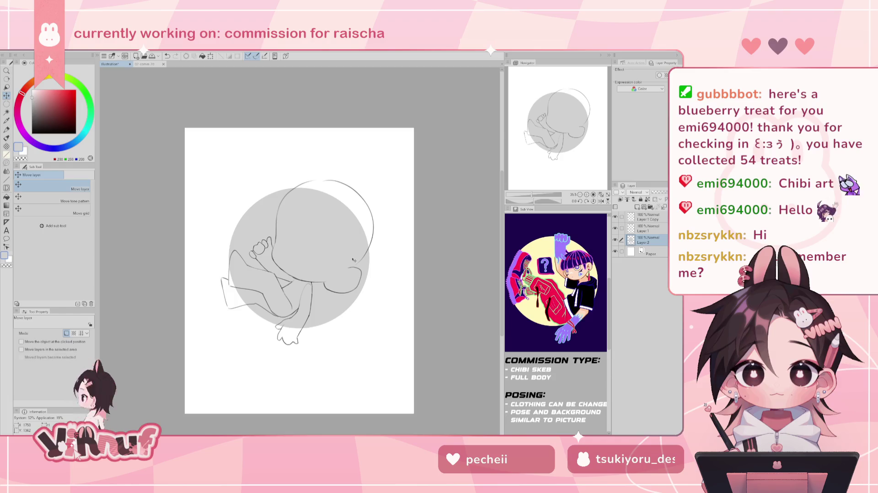
On Layer 1 in black, sketch the raised fist's knuckles and fingers, undoing a stray curve
key("b")
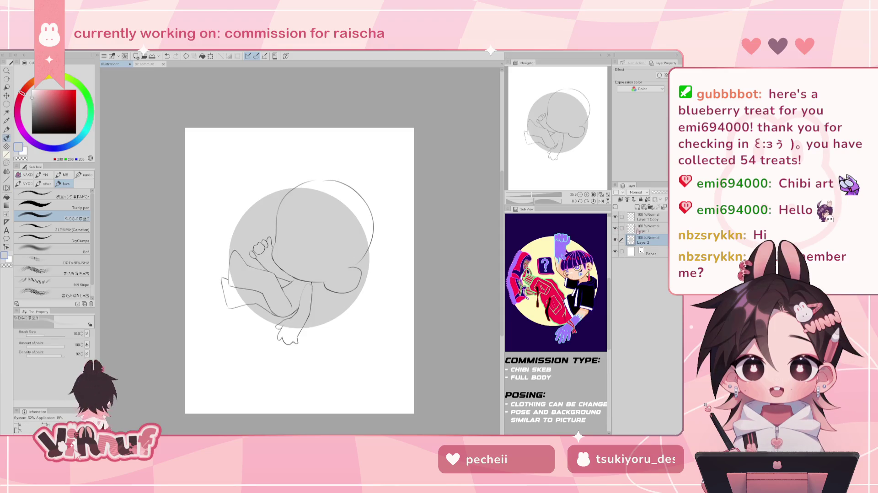
left_click(640, 229)
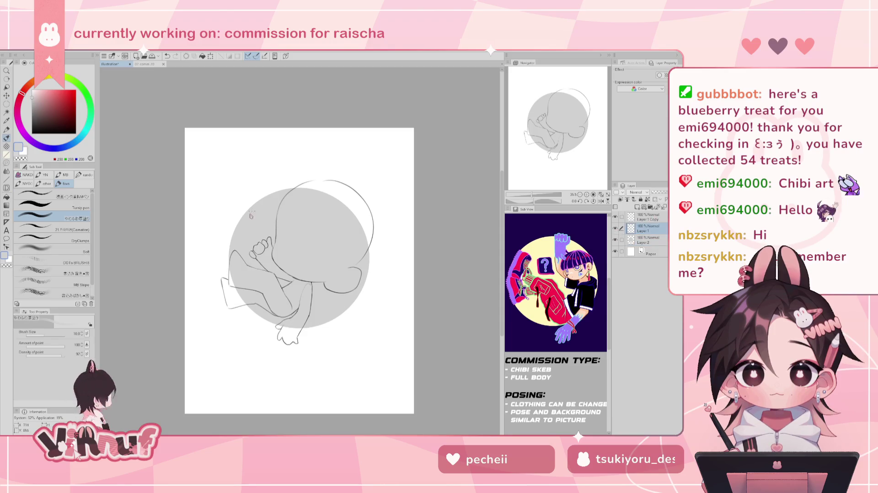
key("d")
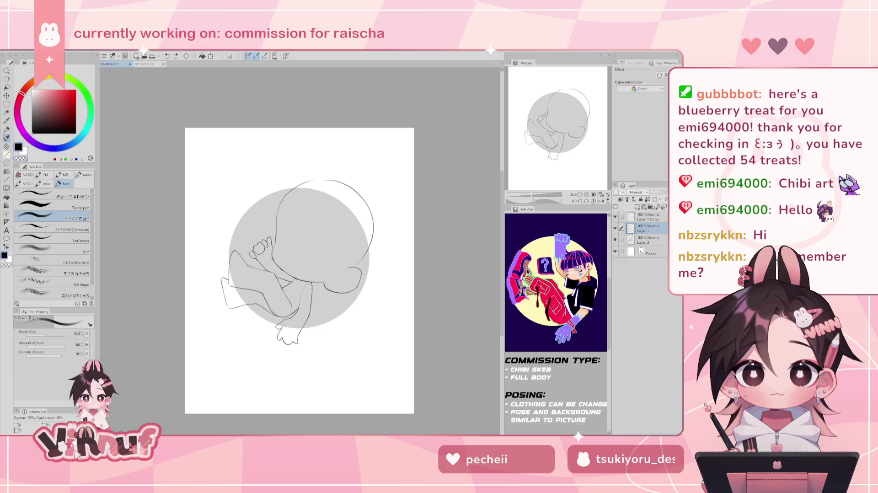
left_click_drag(243, 216, 241, 224)
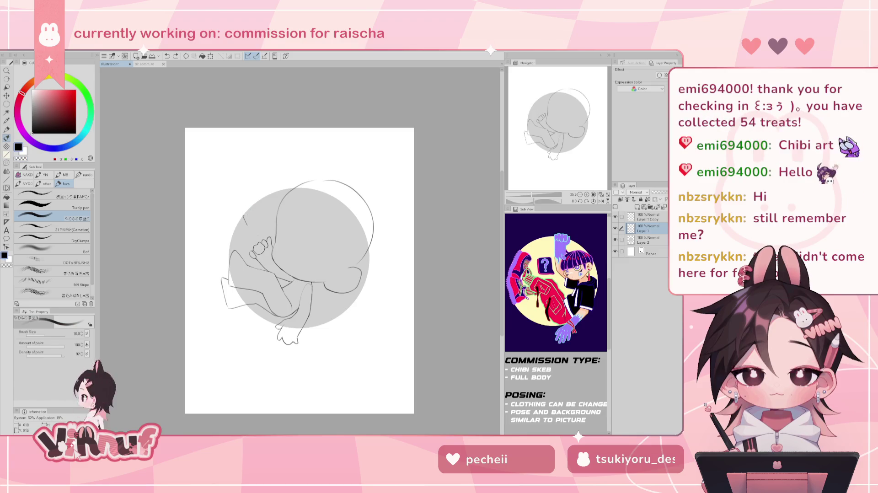
left_click_drag(243, 219, 245, 211)
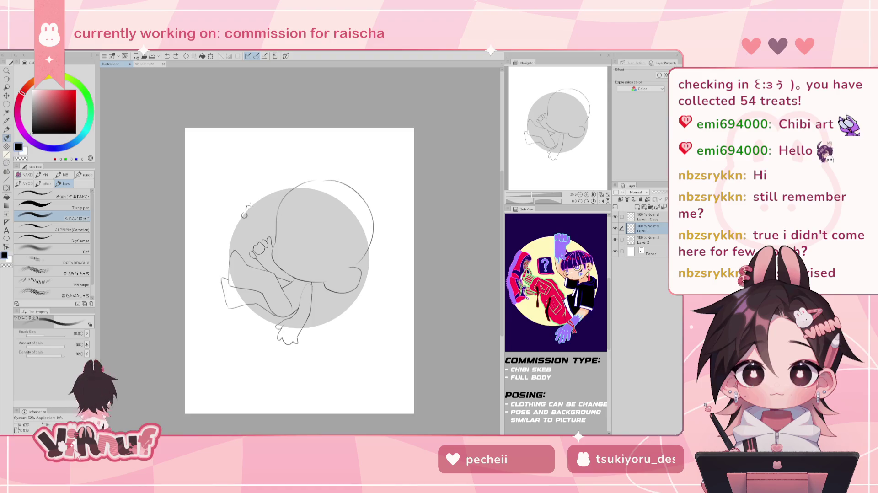
left_click_drag(250, 206, 262, 202)
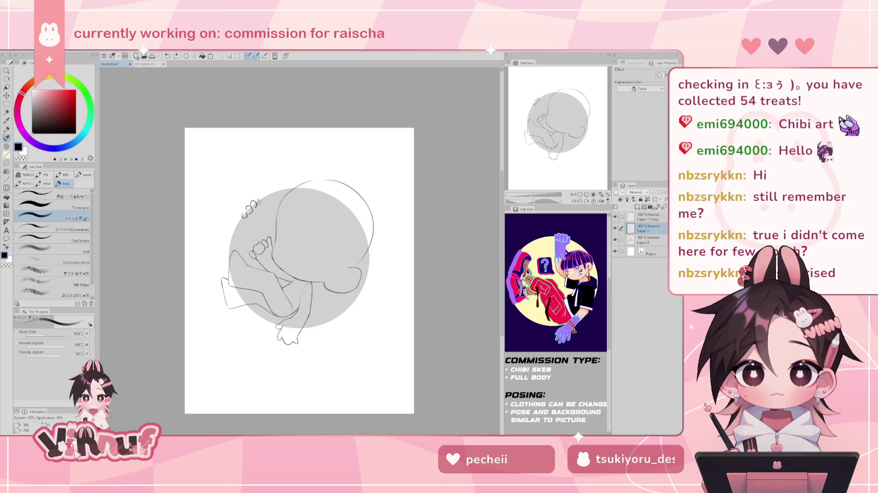
left_click_drag(258, 205, 264, 204)
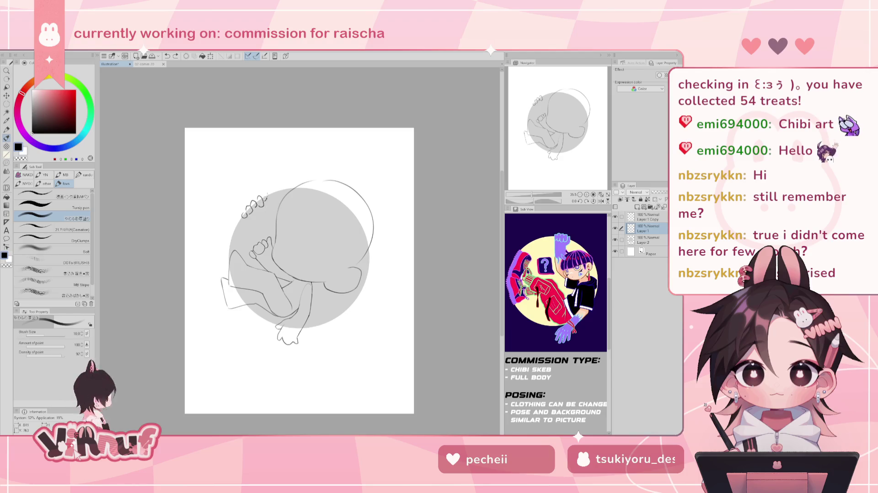
left_click_drag(264, 205, 270, 197)
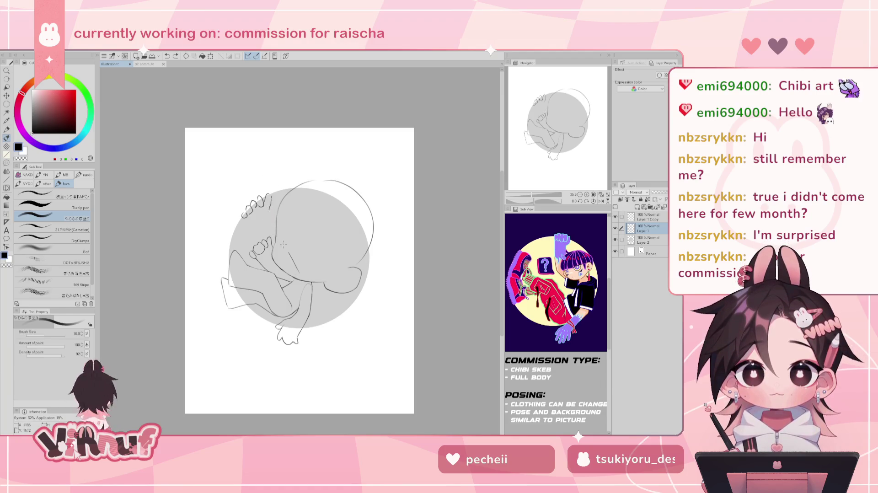
left_click_drag(277, 237, 294, 263)
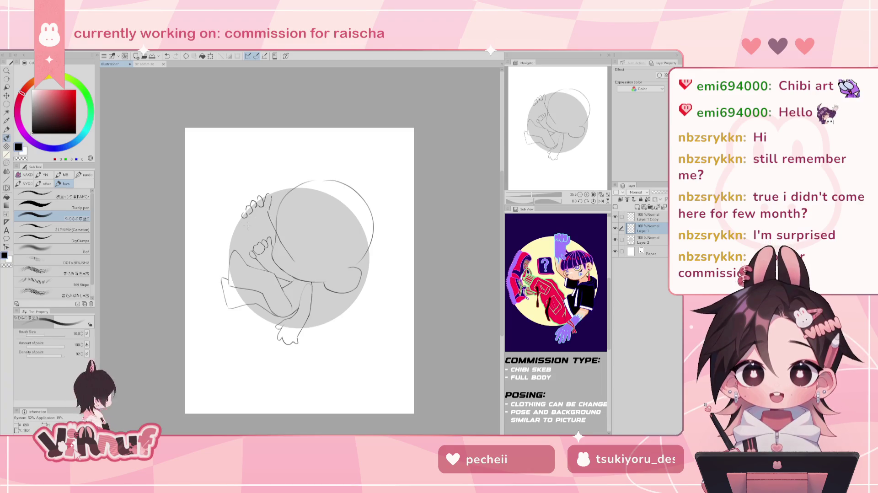
key("ctrl+z")
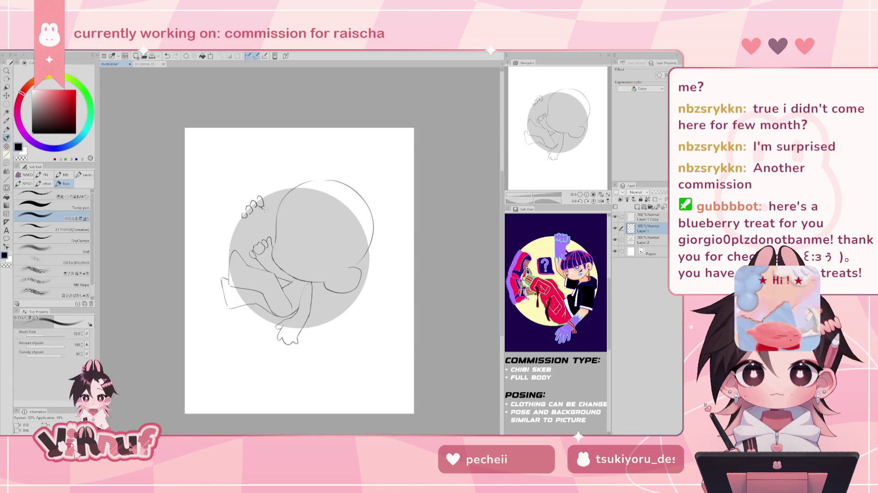
left_click_drag(268, 202, 270, 213)
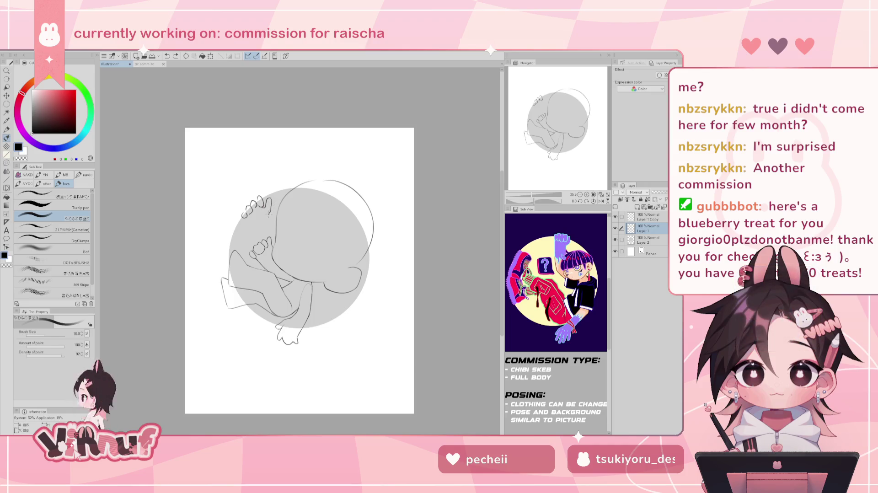
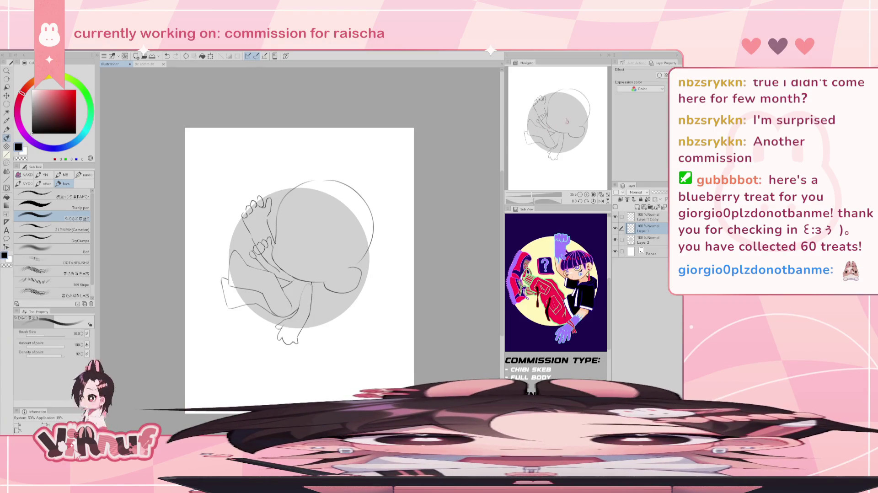
Erase the stray sketch line inside the curled figure's head
left_click_drag(566, 122, 567, 120)
key("e")
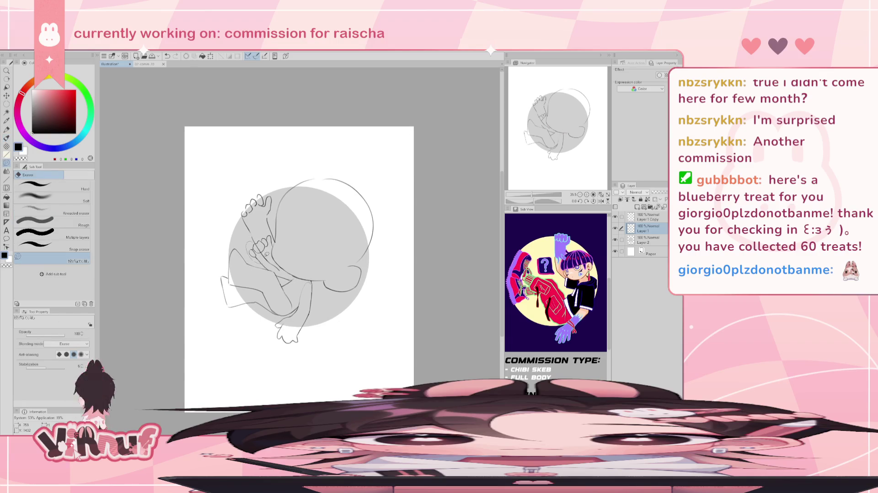
left_click_drag(274, 244, 268, 228)
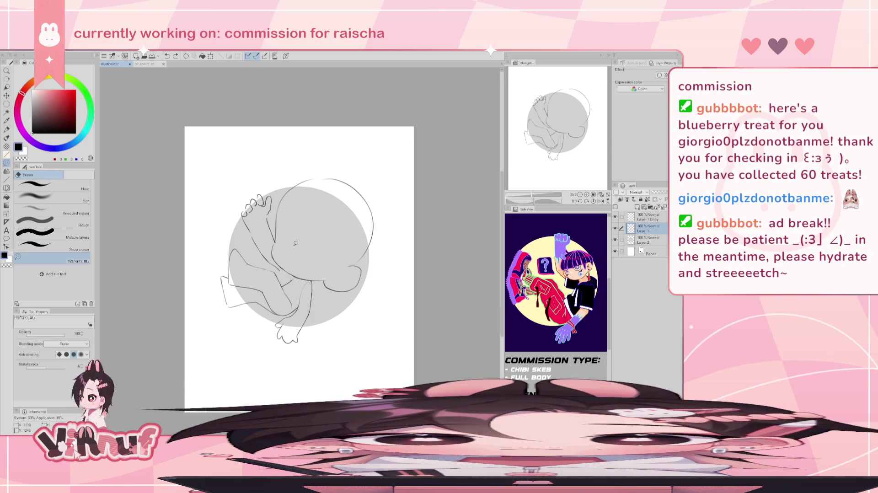
Lasso the legs, then move them left and rotate them with a transform
key("m")
left_click_drag(219, 265, 222, 267)
key("ctrl+t")
left_click_drag(256, 292, 235, 284)
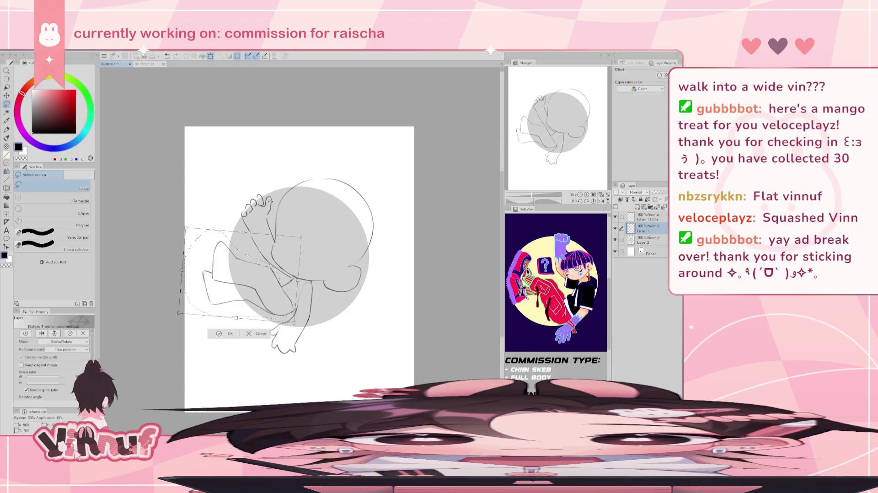
Commit the legs' new left-shifted, tilted position and clear the selection
left_click(228, 334)
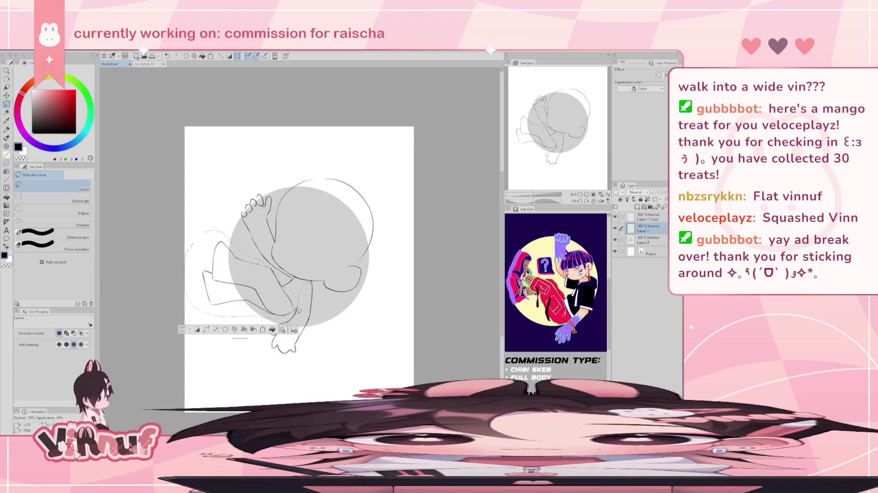
key("j")
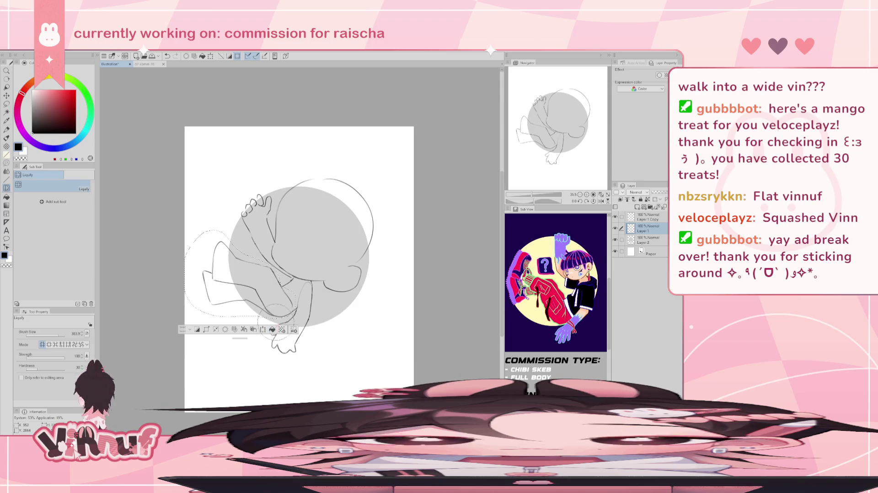
key("ctrl+d")
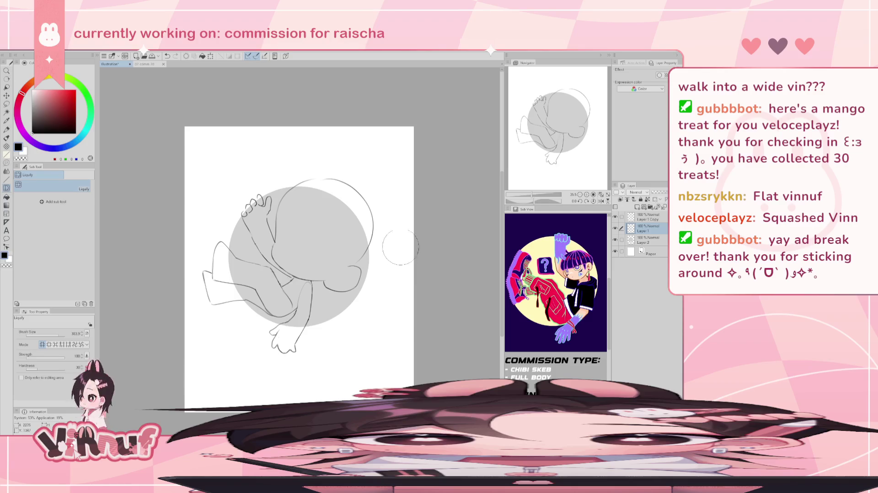
key("m")
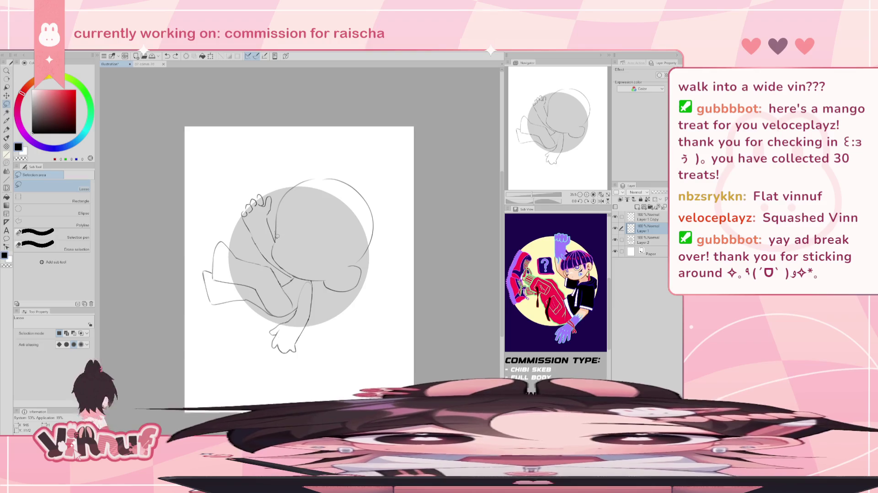
Lasso the head and back outline, try scaling it, then cancel the transform
mouse_move(363, 163)
left_mouse_down()
mouse_move(314, 281)
mouse_move(289, 271)
mouse_move(282, 226)
left_mouse_up()
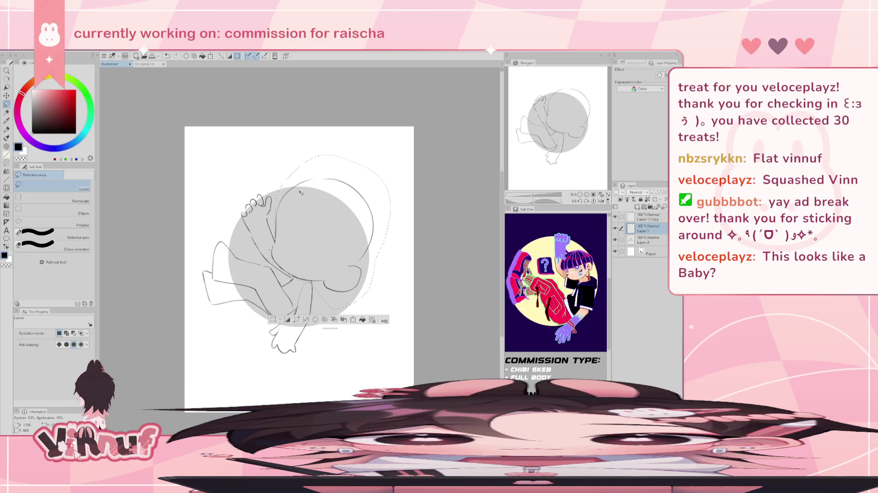
key("ctrl+t")
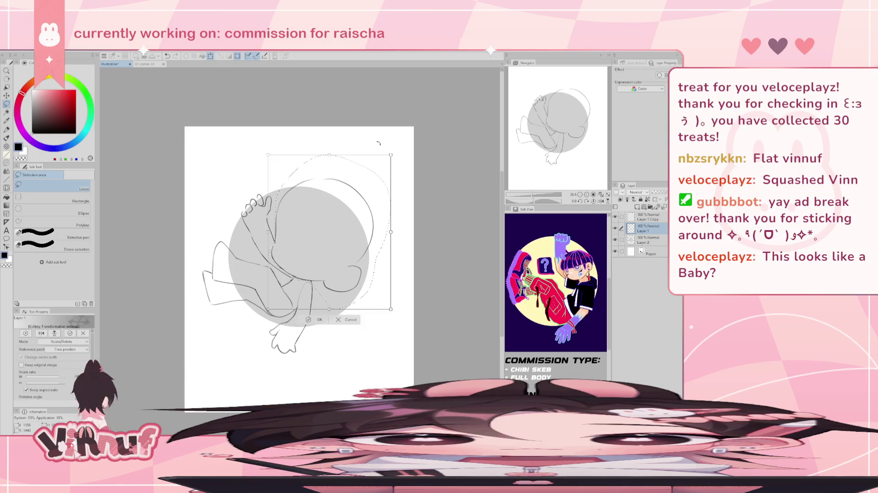
left_click_drag(390, 232, 394, 233)
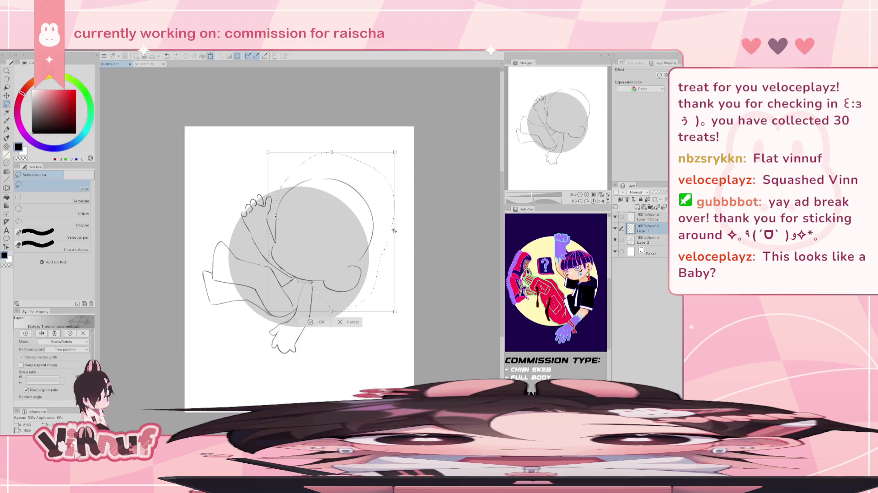
key("ctrl+z")
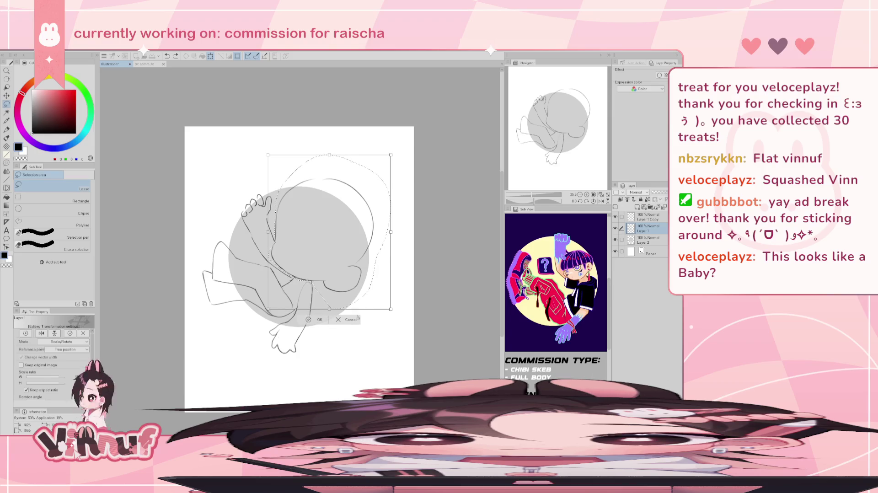
left_click(350, 319)
On Layer 1 Copy, enlarge the head outline slightly and rotate it clockwise
left_click(647, 217)
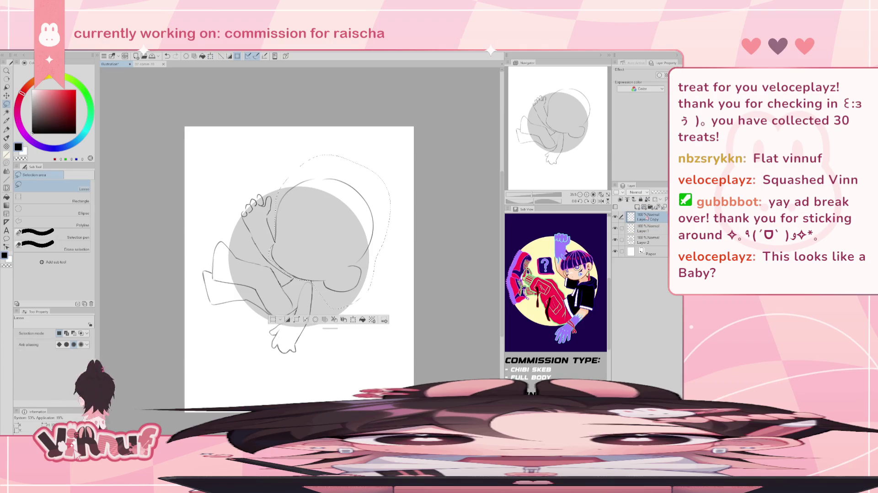
key("ctrl+t")
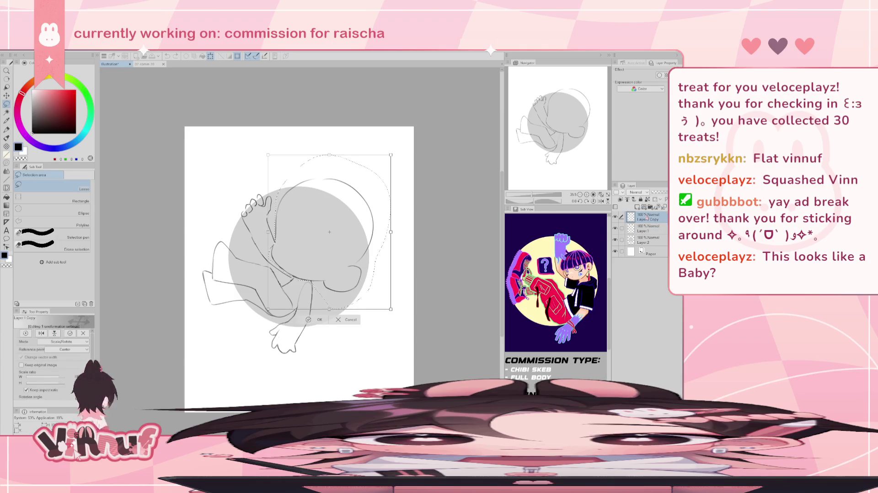
left_click_drag(329, 231, 300, 271)
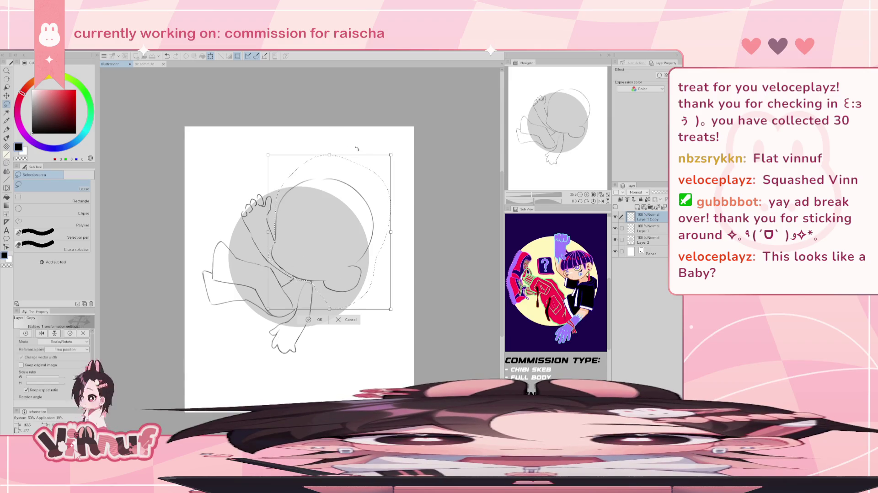
left_click_drag(391, 232, 379, 234)
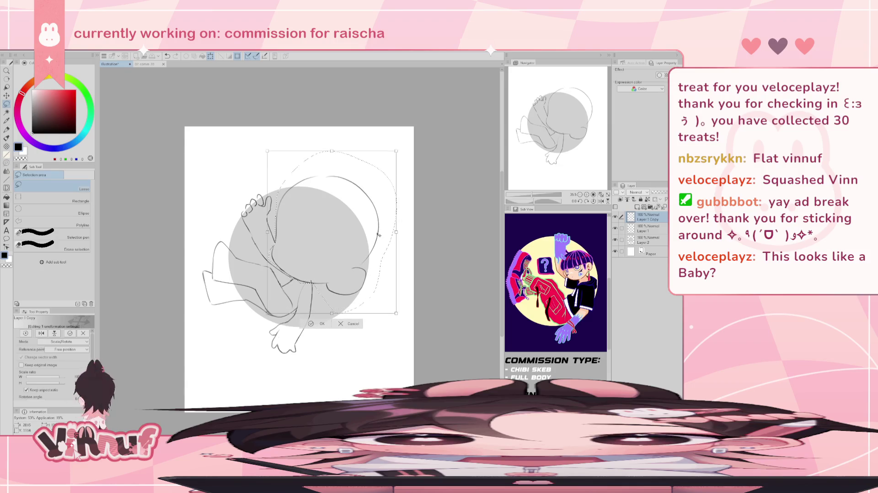
mouse_move(387, 130)
left_mouse_down()
mouse_move(377, 122)
mouse_move(366, 188)
left_mouse_up()
left_click_drag(375, 130, 361, 197)
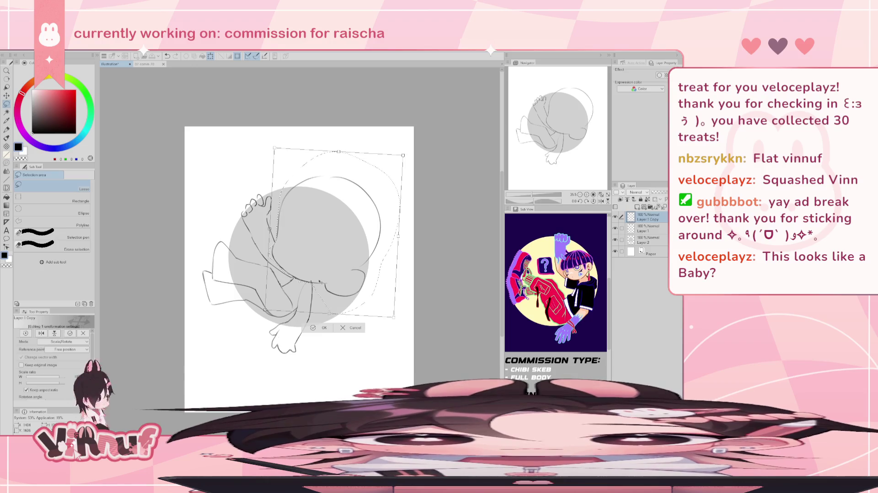
key("Return")
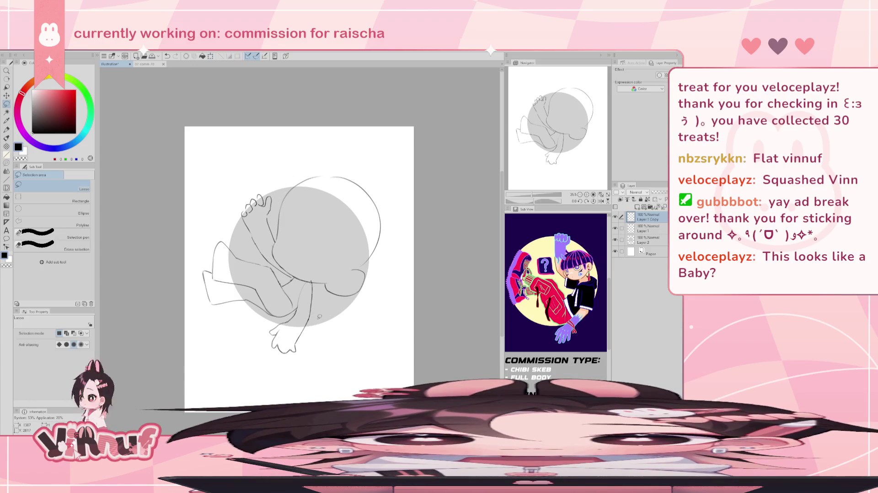
key("e")
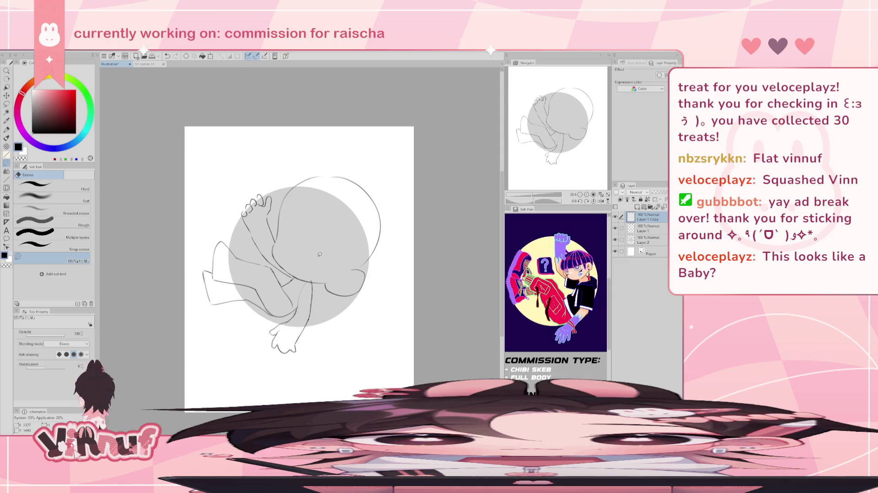
Nudge the head circle slightly right and down with a small rotation
key("k")
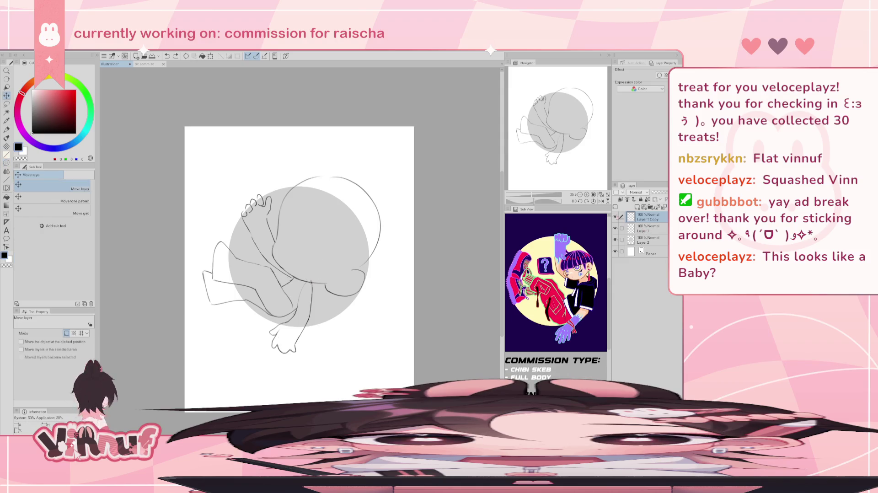
key("ctrl+shift+d")
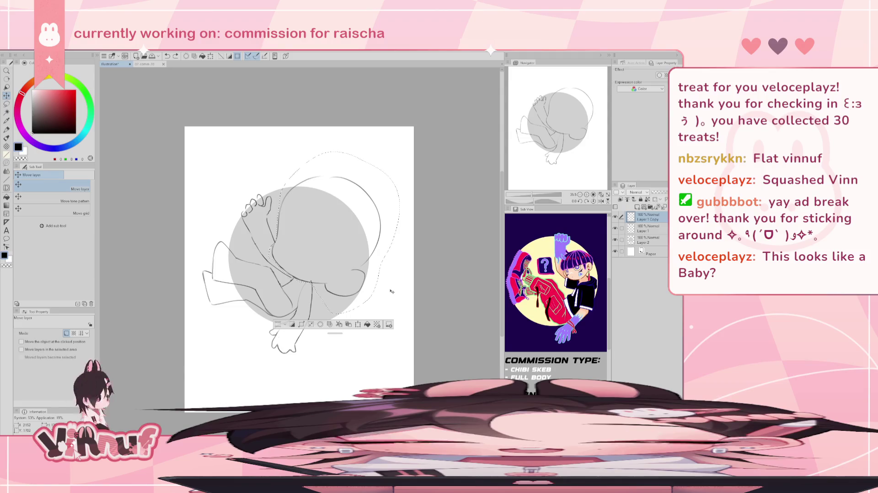
key("ctrl+d")
key("ctrl+t")
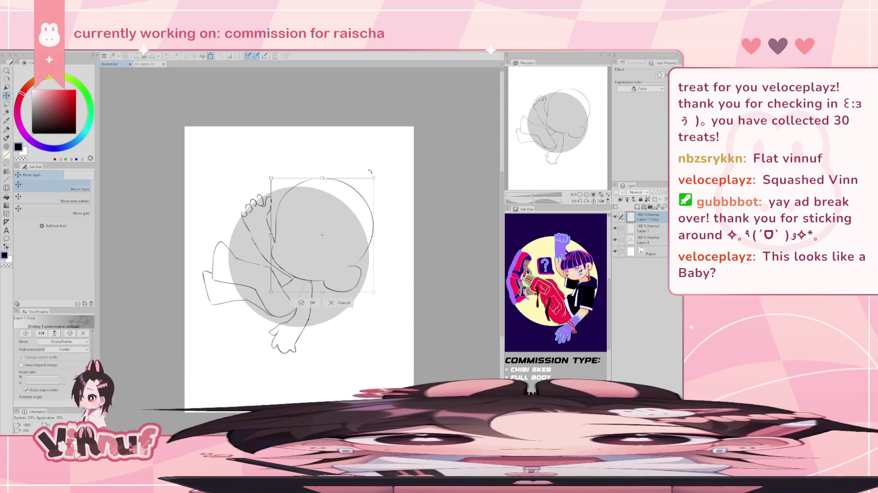
left_click_drag(350, 202, 353, 208)
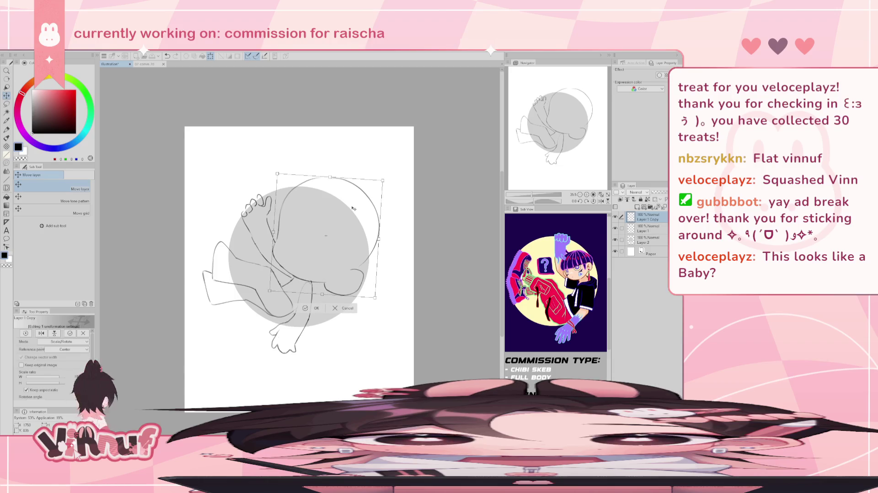
left_click_drag(383, 176, 379, 176)
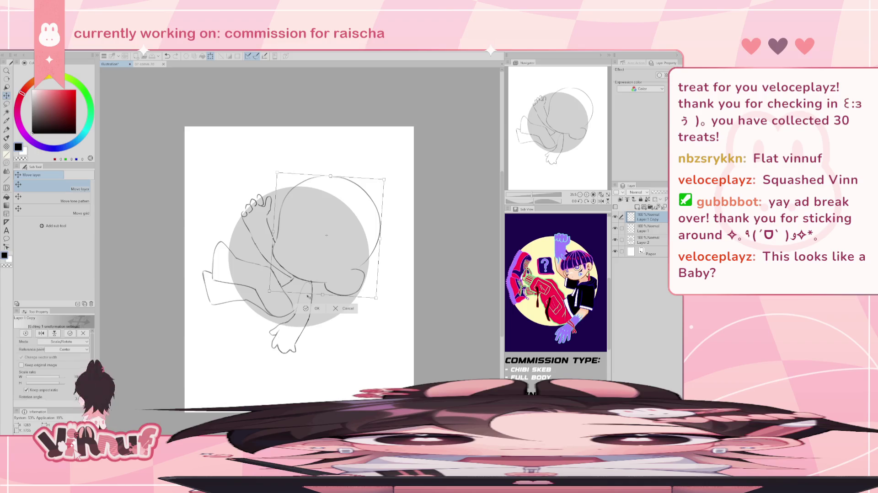
key("Return")
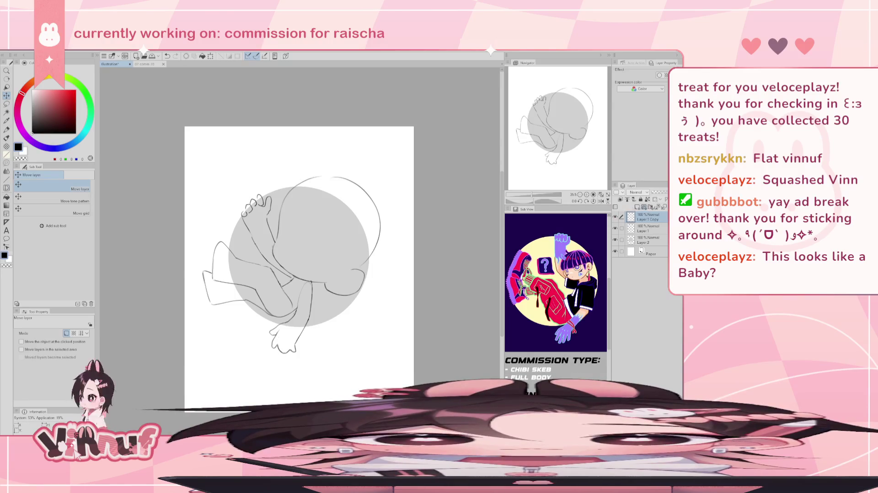
Select Layer 1 and toggle its visibility to compare the sketches
key("e")
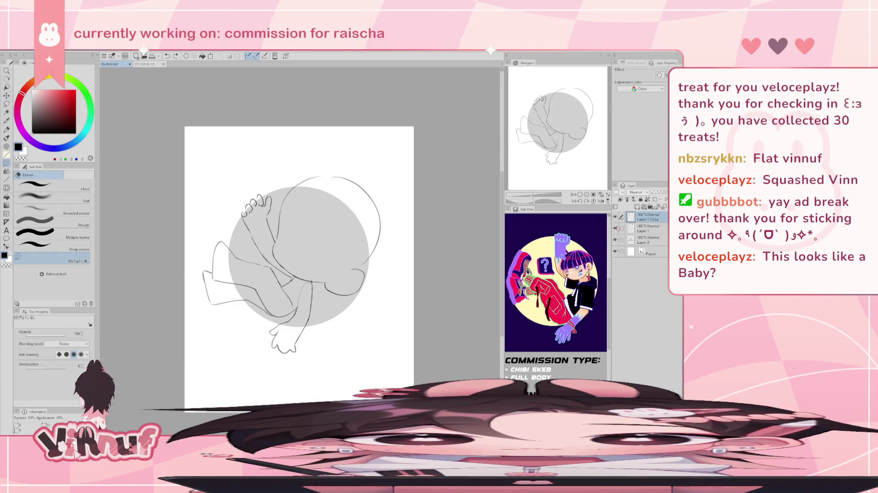
left_click(647, 228)
left_click(615, 228)
left_click(615, 228)
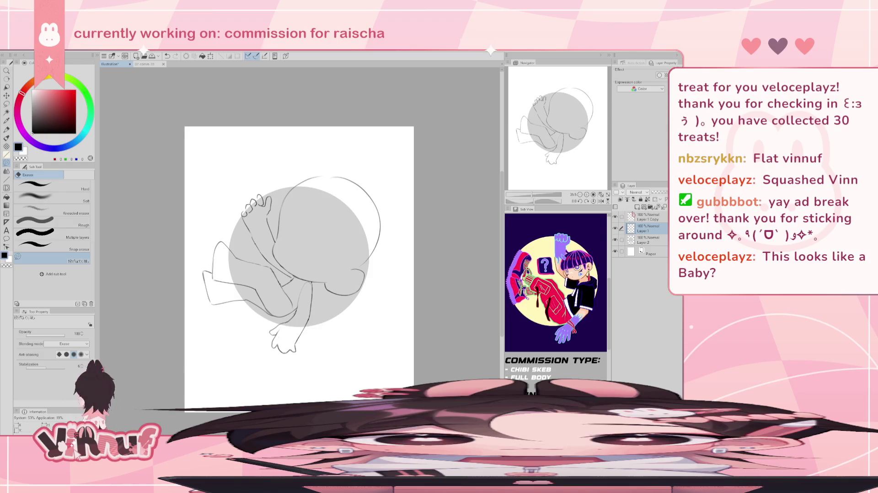
left_click(616, 229)
left_click(618, 229)
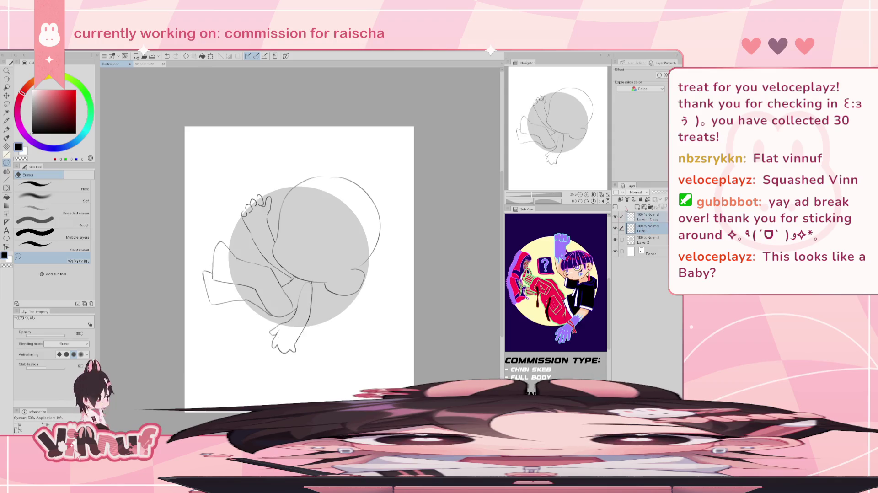
Move the Layer 1 line art slightly left over the grey circle
key("k")
mouse_move(352, 304)
left_mouse_down()
mouse_move(362, 298)
mouse_move(357, 306)
mouse_move(368, 305)
left_mouse_up()
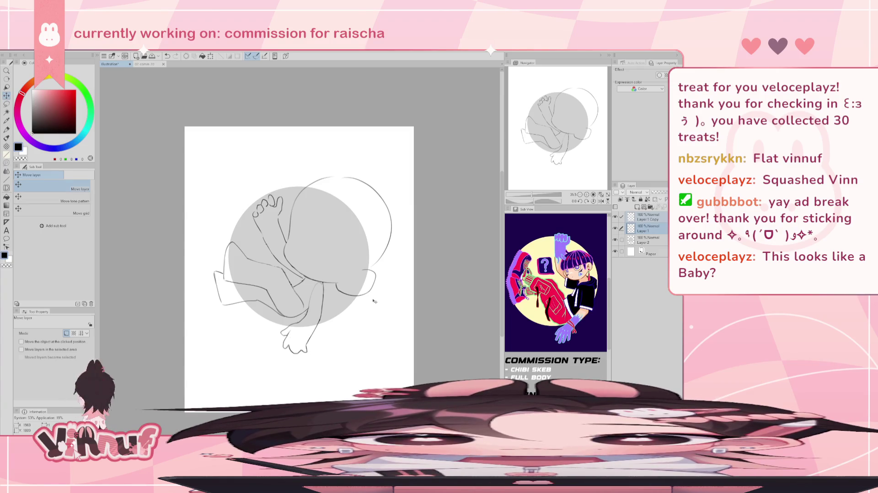
left_click_drag(387, 257, 375, 258)
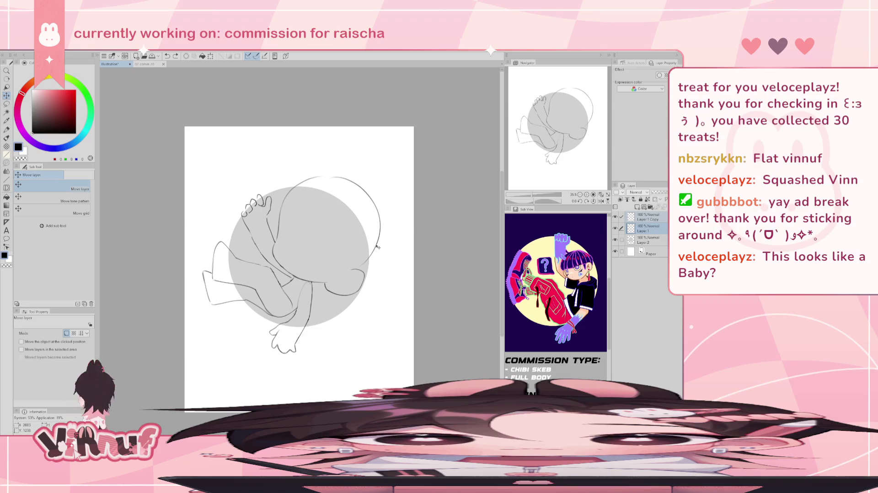
key("ctrl+t")
Rotate the whole sketch counter-clockwise and nudge it right within the circle
mouse_move(377, 247)
left_mouse_down()
mouse_move(373, 226)
mouse_move(396, 205)
left_mouse_up()
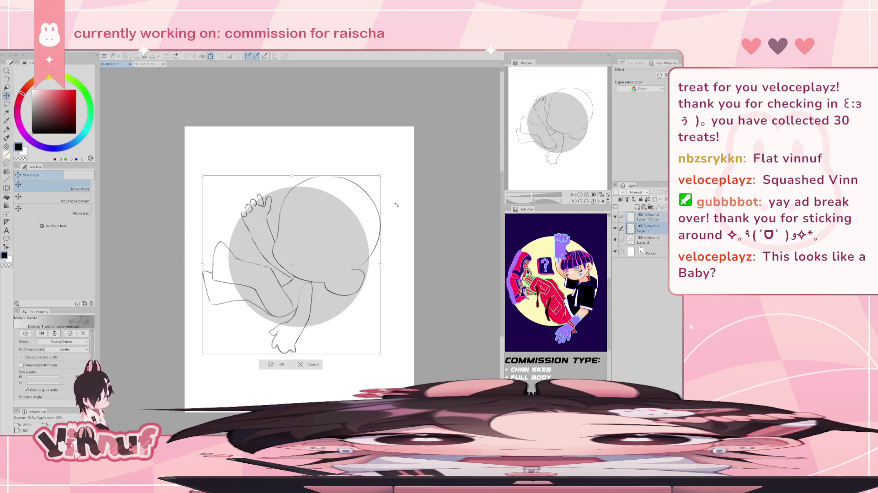
left_click_drag(396, 208, 395, 207)
left_click_drag(349, 282, 350, 283)
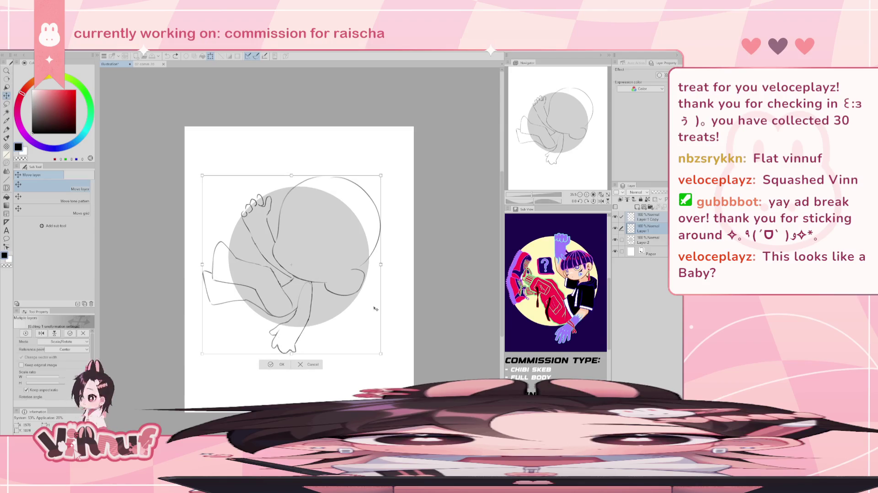
left_click_drag(375, 311, 375, 312)
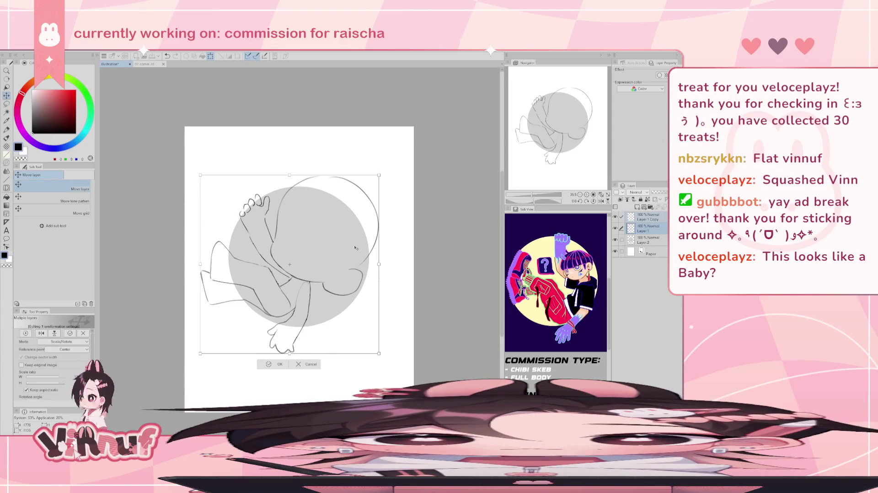
left_click_drag(353, 259, 363, 261)
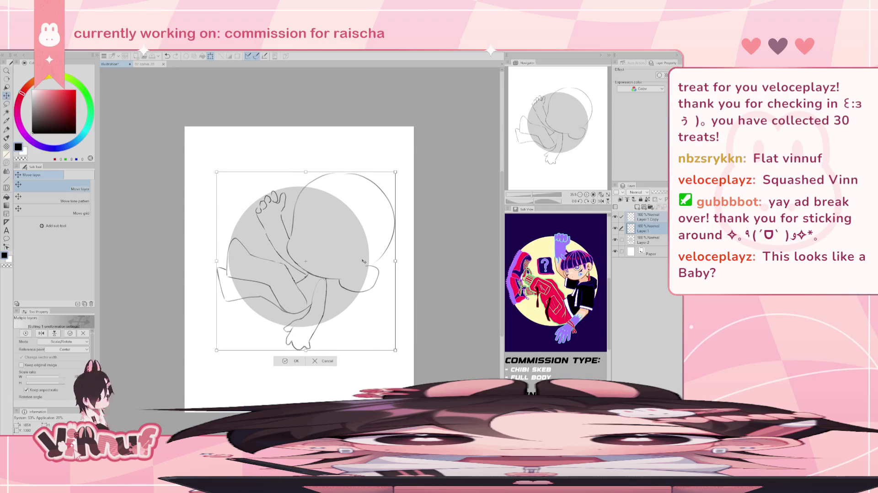
left_click_drag(363, 261, 372, 260)
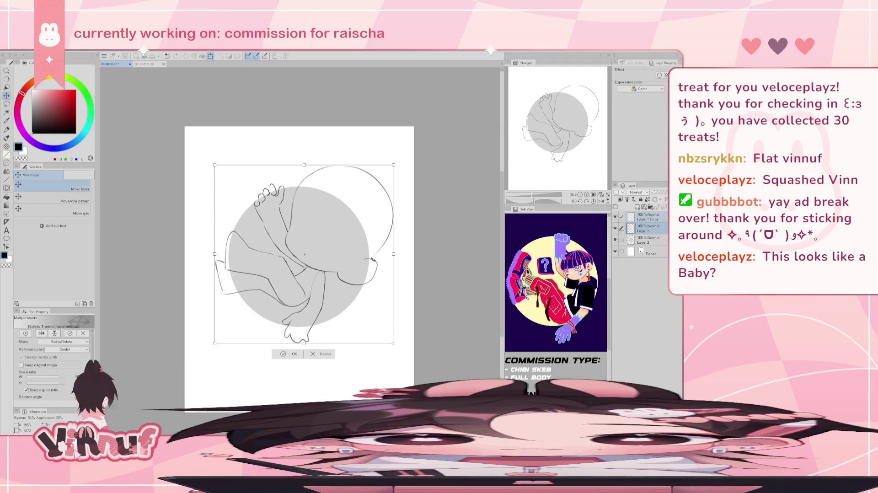
left_click_drag(372, 260, 375, 258)
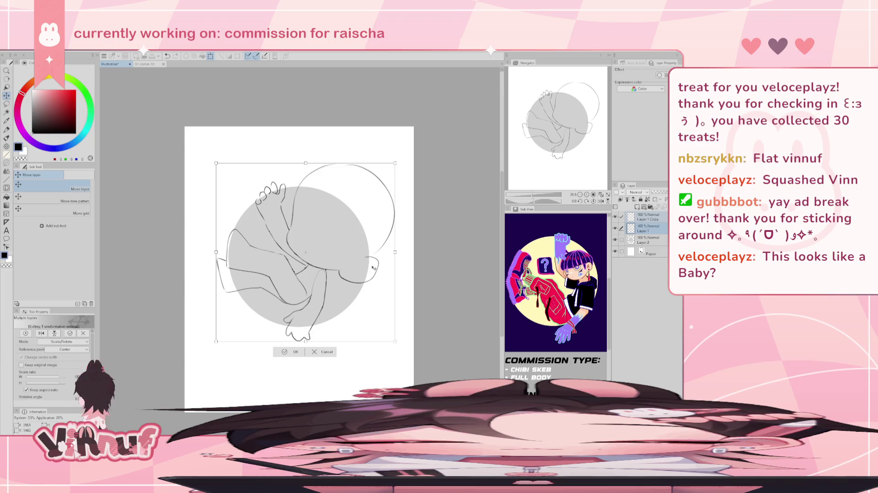
Shift the sketch a little lower in the circle and commit the transform
left_click_drag(374, 265, 374, 265)
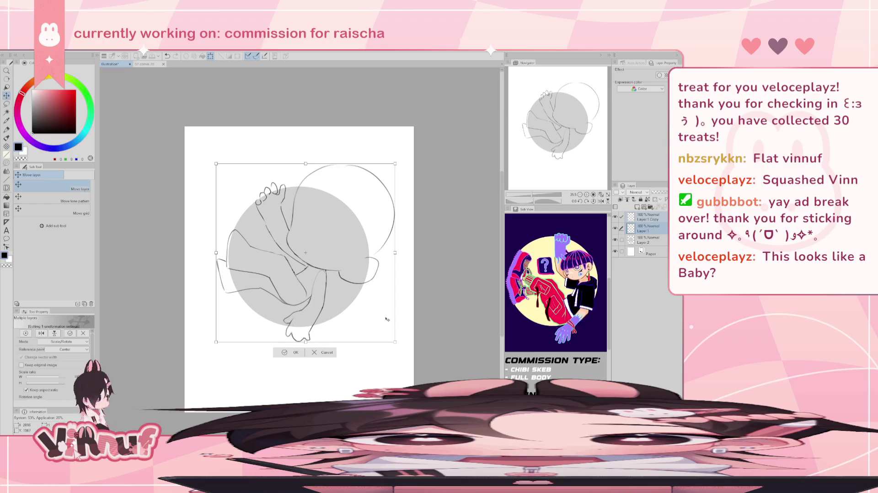
left_click_drag(369, 280, 372, 288)
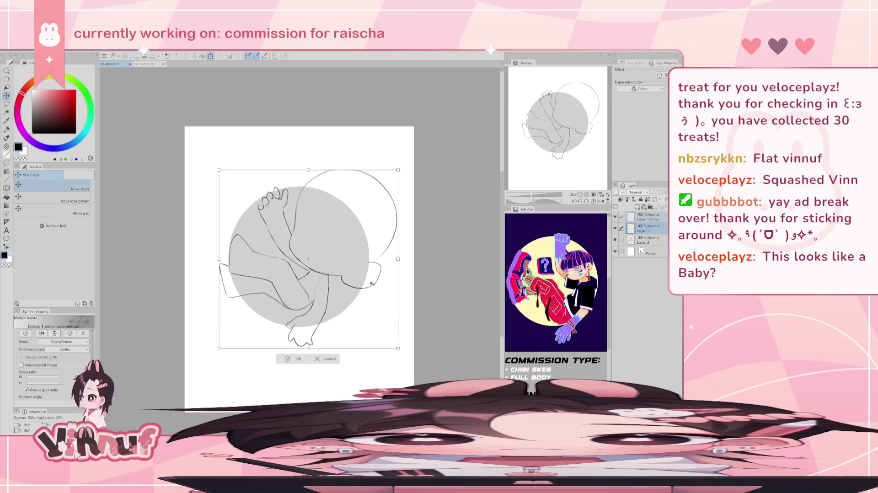
key("ctrl+z")
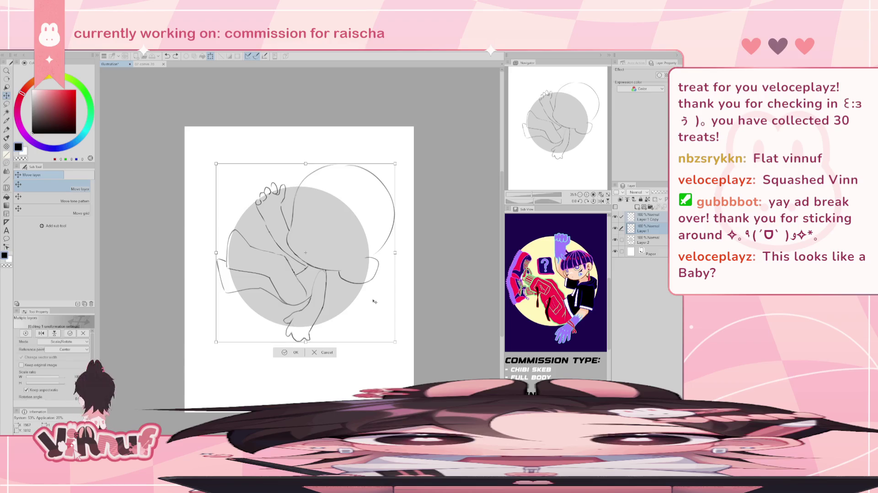
mouse_move(385, 259)
left_mouse_down()
mouse_move(368, 278)
mouse_move(372, 290)
left_mouse_up()
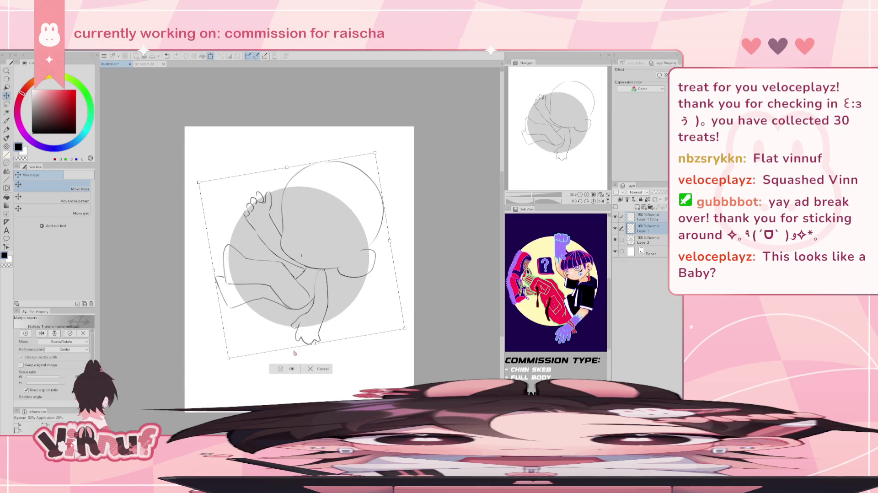
key("Return")
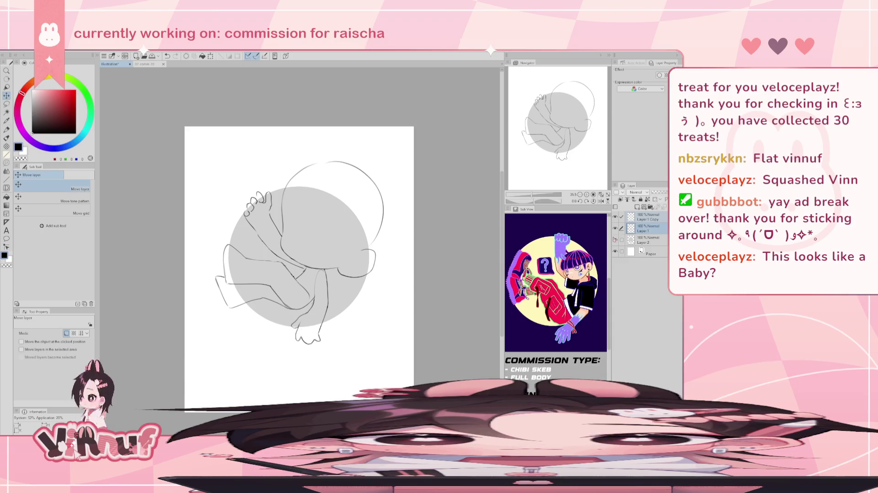
left_click(645, 240)
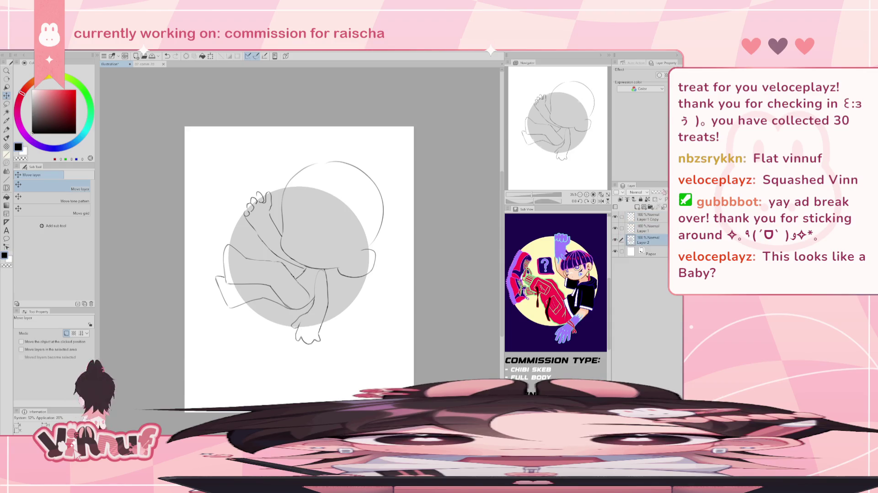
Lower the grey circle layer to 48% opacity and lasso the legs on Layer 1
left_click_drag(667, 192, 664, 194)
left_click(648, 228)
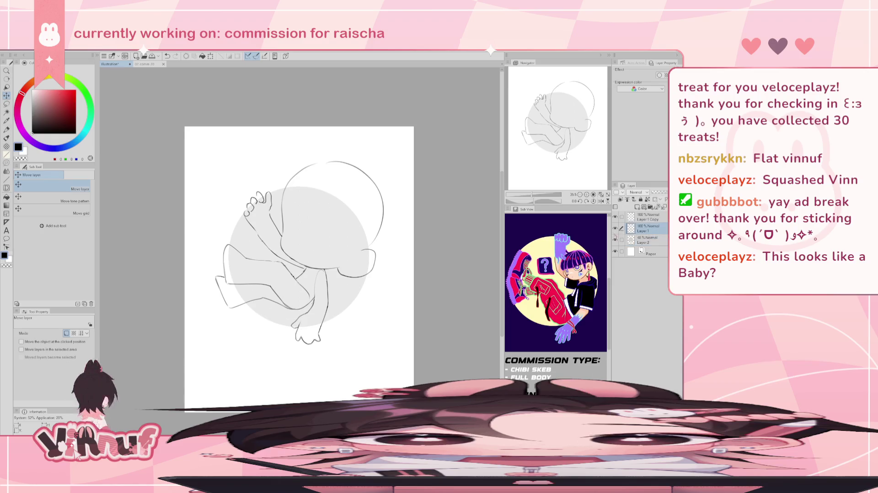
key("m")
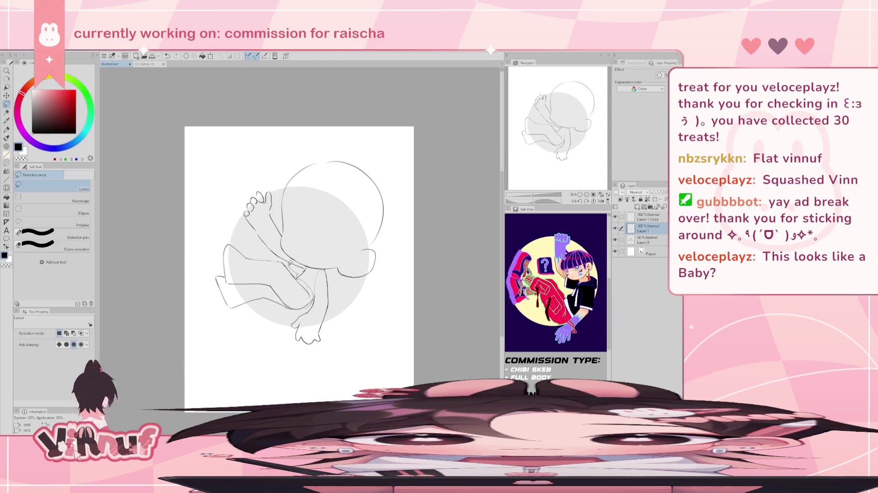
left_click_drag(270, 251, 310, 302)
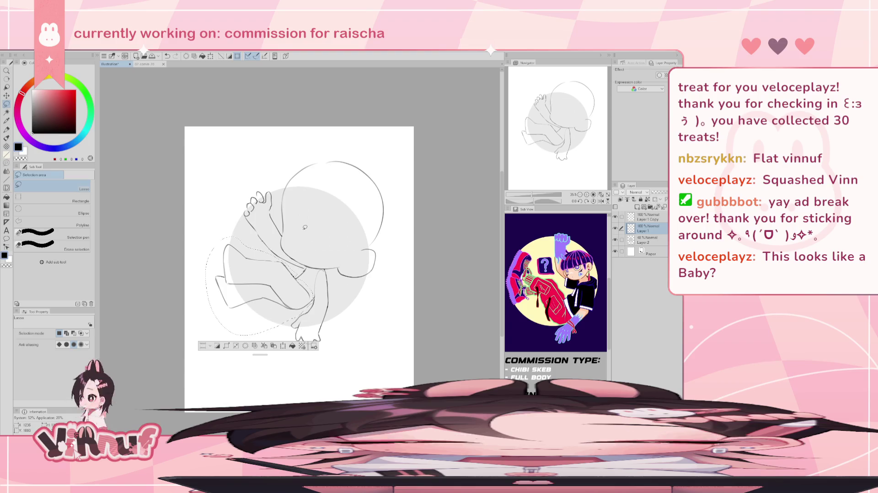
scroll(561, 284, "up", 2)
scroll(561, 285, "up", 2)
scroll(561, 284, "up", 3)
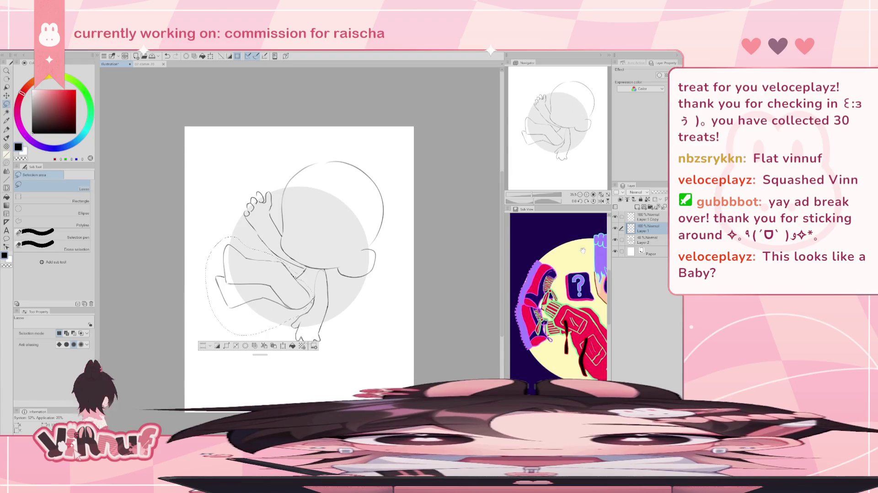
scroll(572, 257, "up", 1)
scroll(572, 257, "up", 2)
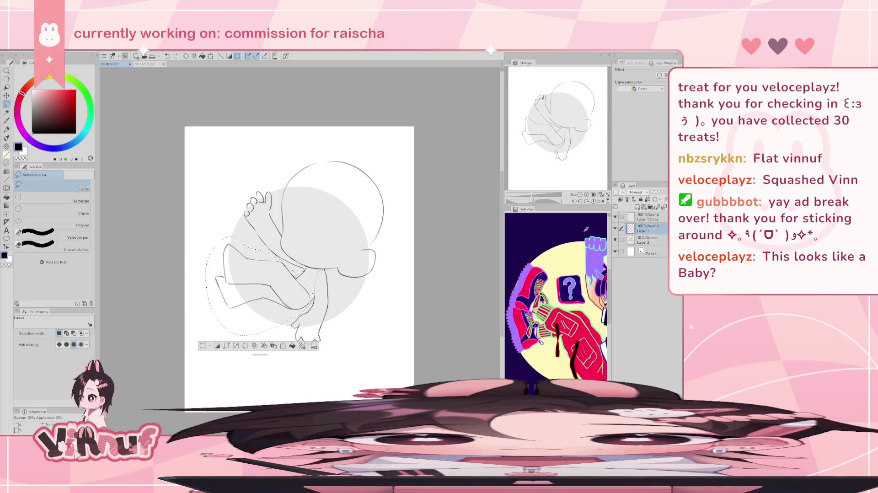
Move and rotate the selected legs, shift them back left, and apply
key("ctrl+t")
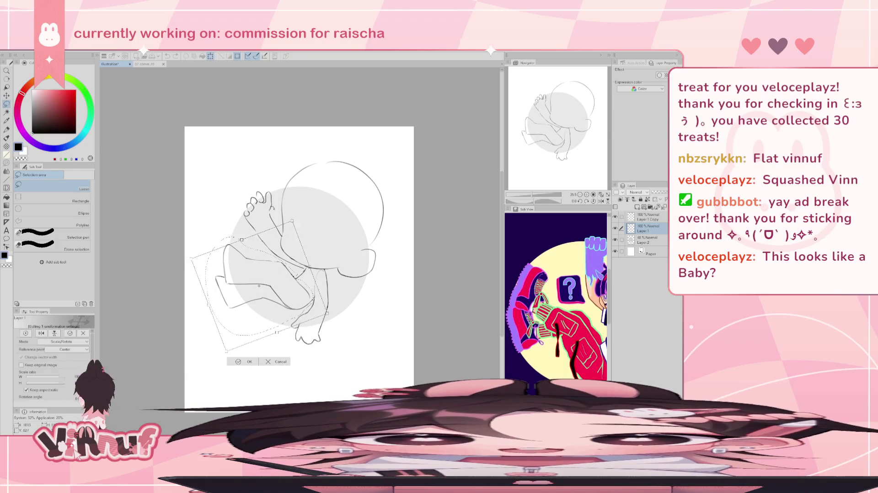
left_click_drag(259, 286, 281, 283)
left_click_drag(315, 215, 304, 210)
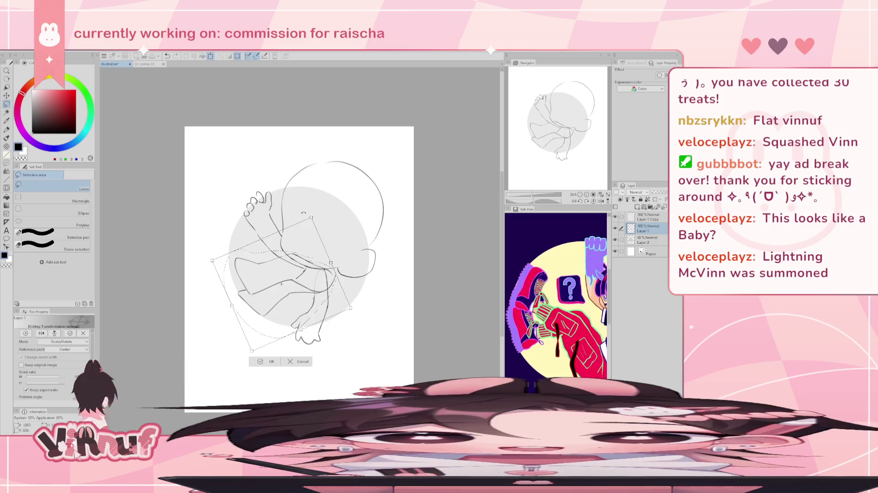
left_click_drag(320, 244, 298, 246)
key("Return")
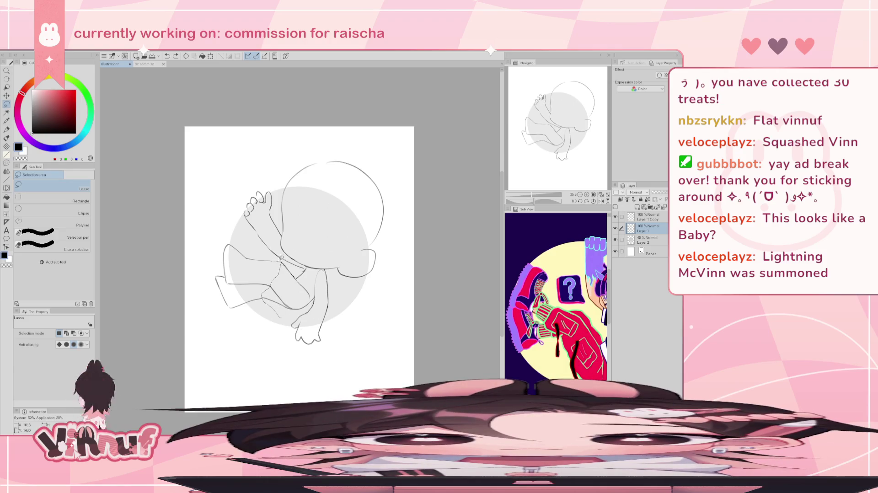
Reselect the legs and rotate them about 40° clockwise
left_click_drag(283, 259, 264, 316)
key("ctrl+t")
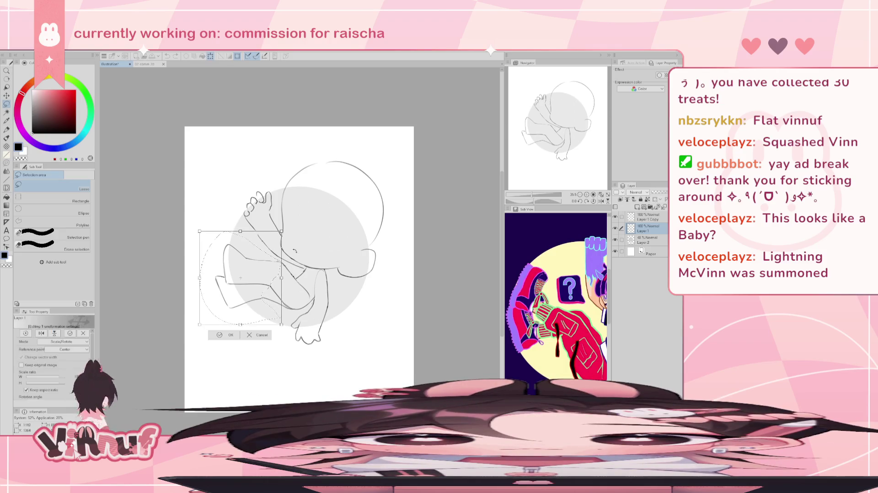
left_click_drag(269, 285, 275, 306)
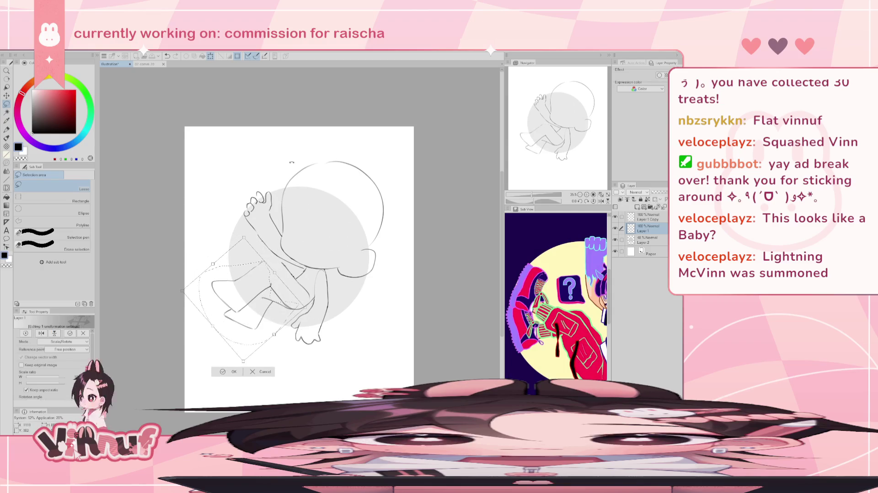
left_click_drag(291, 161, 315, 169)
key("Return")
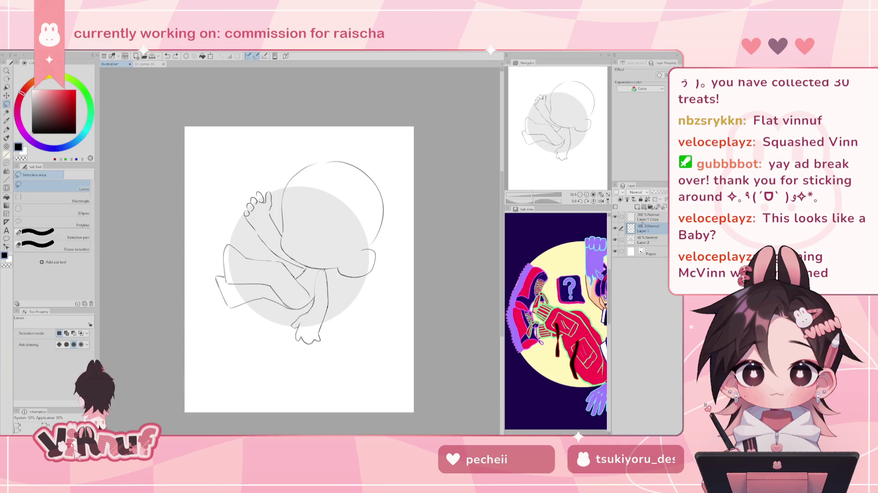
Subtly reshape the toes with the Liquify brush
key("j")
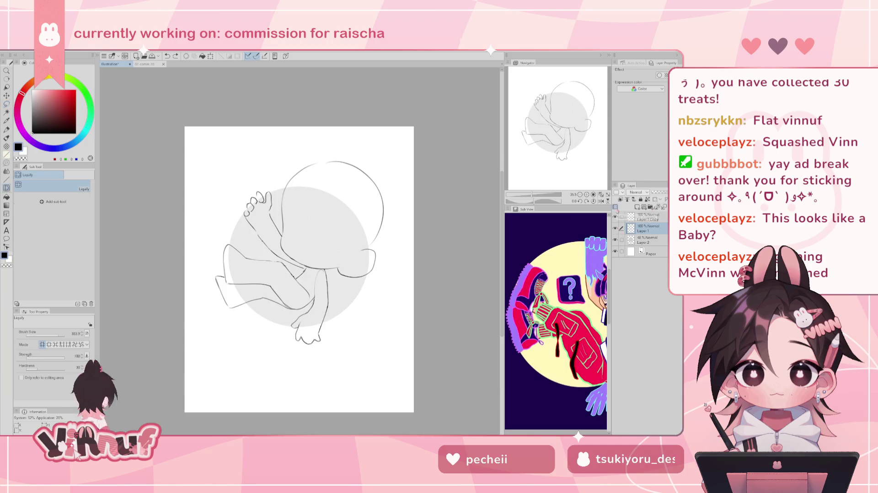
left_click_drag(219, 205, 229, 206)
key("e")
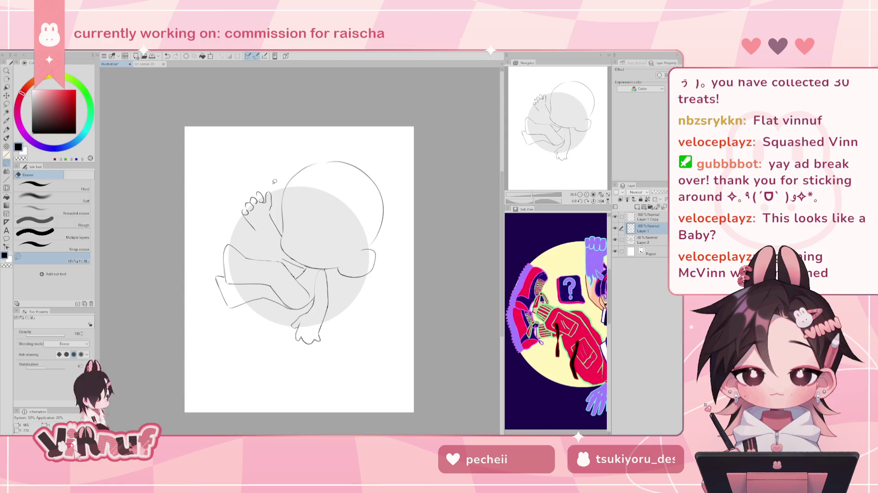
Redraw the diagonal arm line with the pen, retrying it twice
key("p")
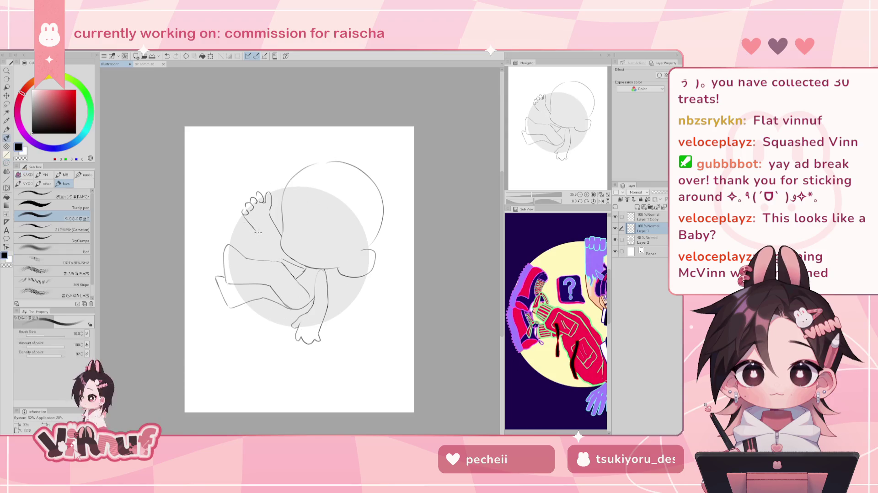
left_click_drag(251, 222, 277, 254)
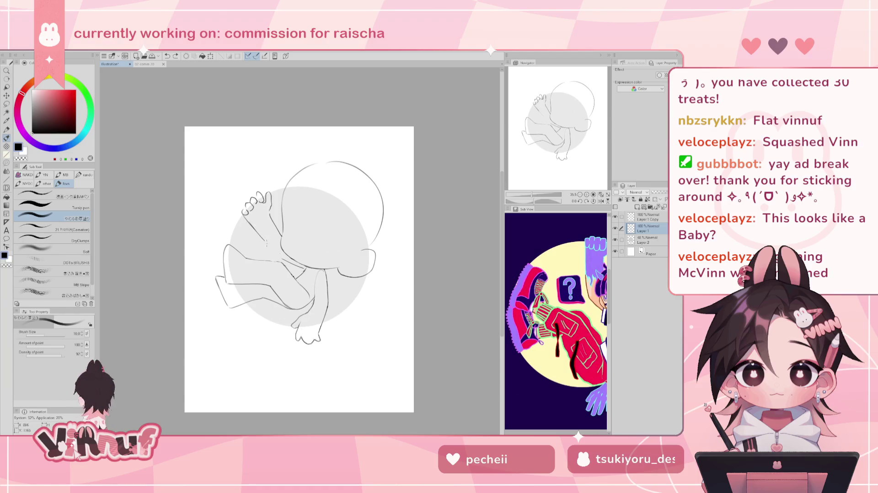
key("ctrl+z")
left_click_drag(250, 219, 280, 253)
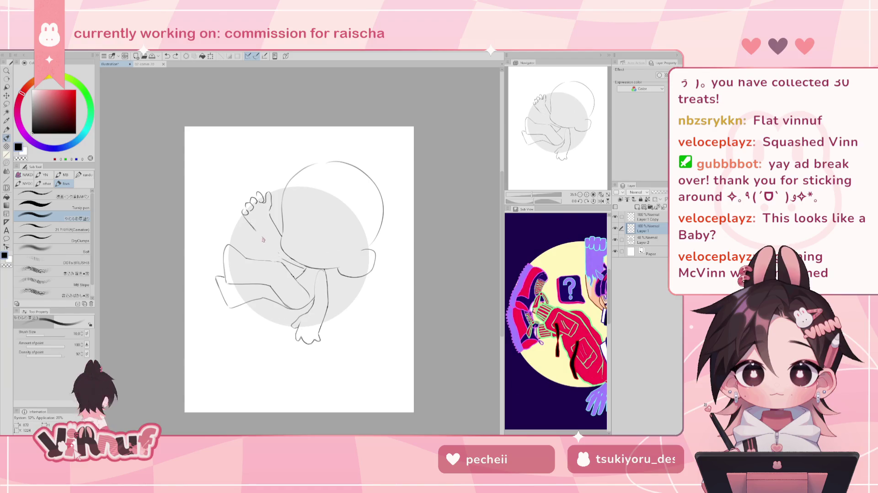
key("ctrl+z")
left_click_drag(250, 219, 277, 252)
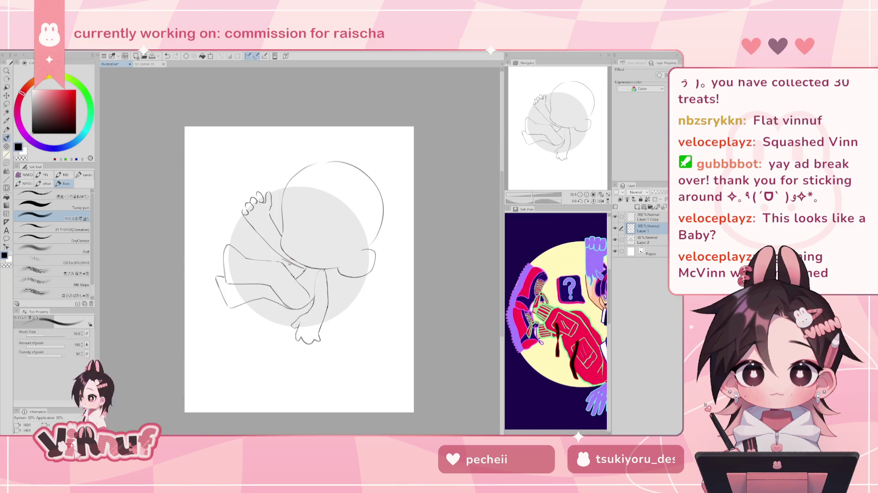
Erase the stray bits where the arm joins the head
key("e")
left_click_drag(302, 265, 280, 257)
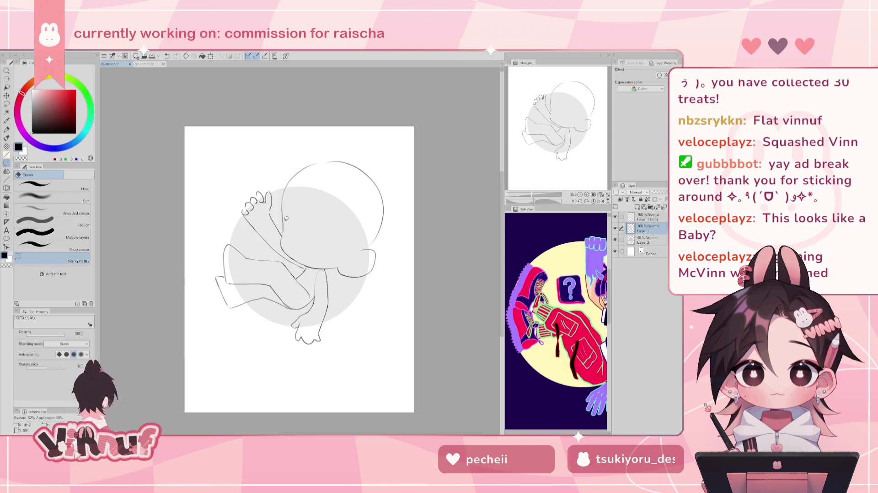
key("b")
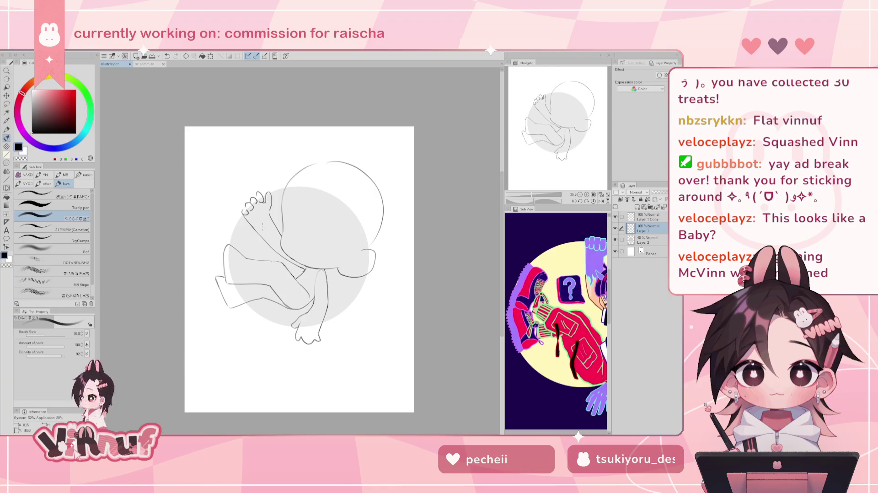
left_click_drag(276, 259, 310, 277)
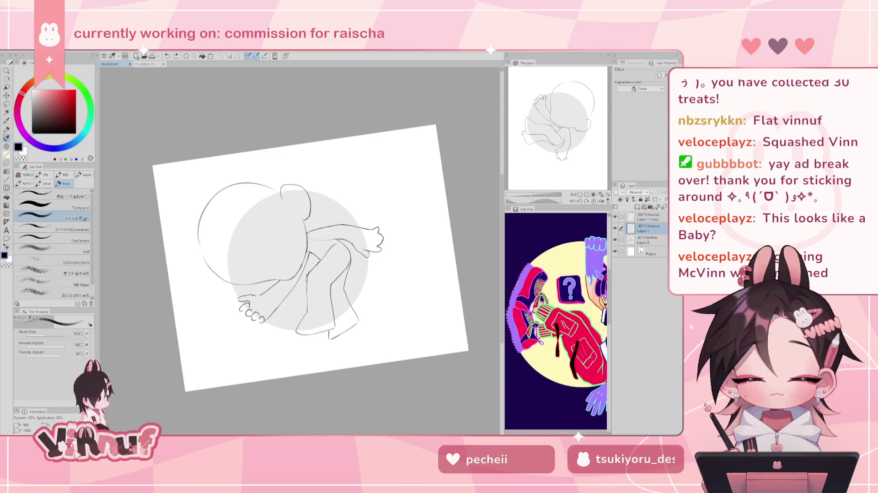
Erase the faint stray stroke on the leg and reset the canvas rotation upright
key("e")
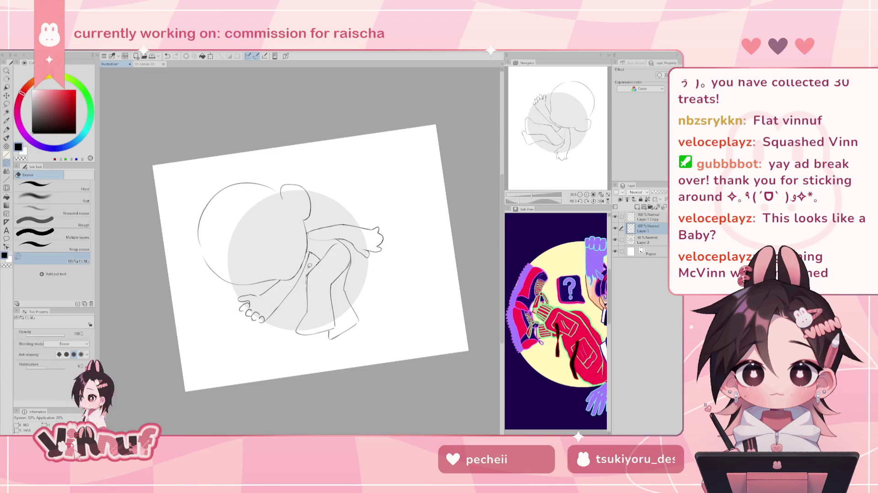
left_click_drag(306, 270, 309, 278)
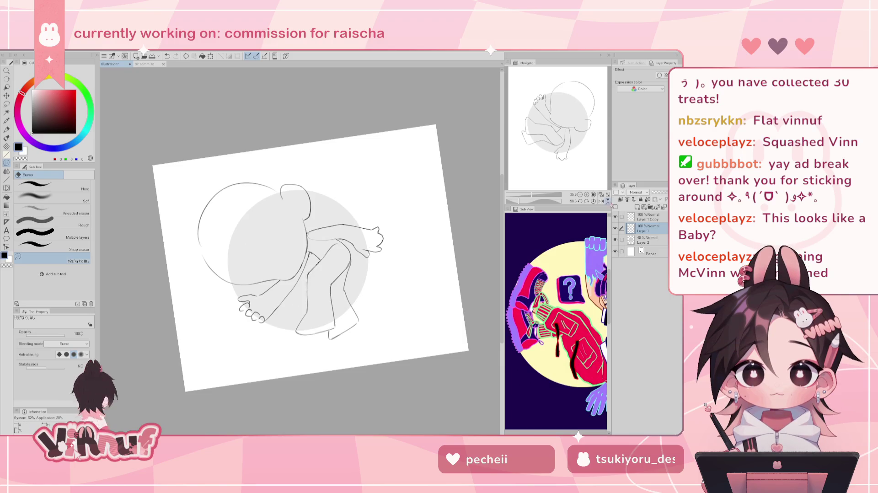
left_click(594, 202)
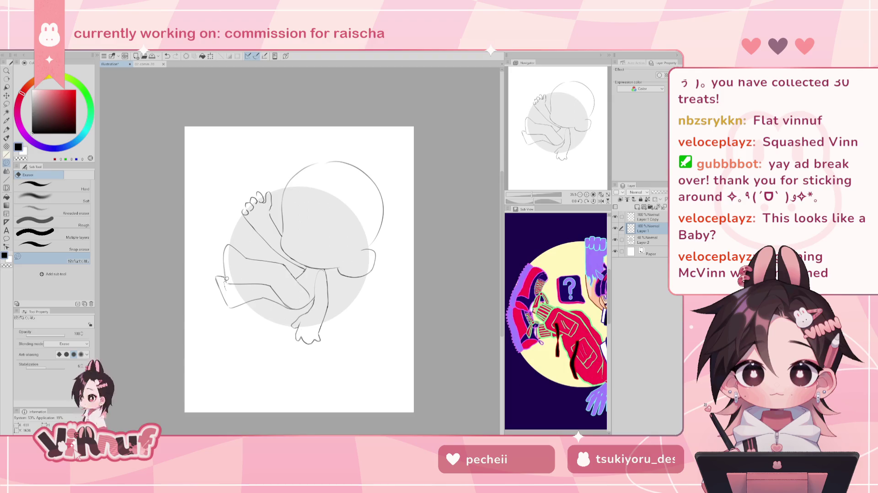
Erase the lower-left leg and foot lines and redraw the leg outline downward
mouse_move(207, 273)
left_mouse_down()
mouse_move(263, 269)
mouse_move(229, 237)
left_mouse_up()
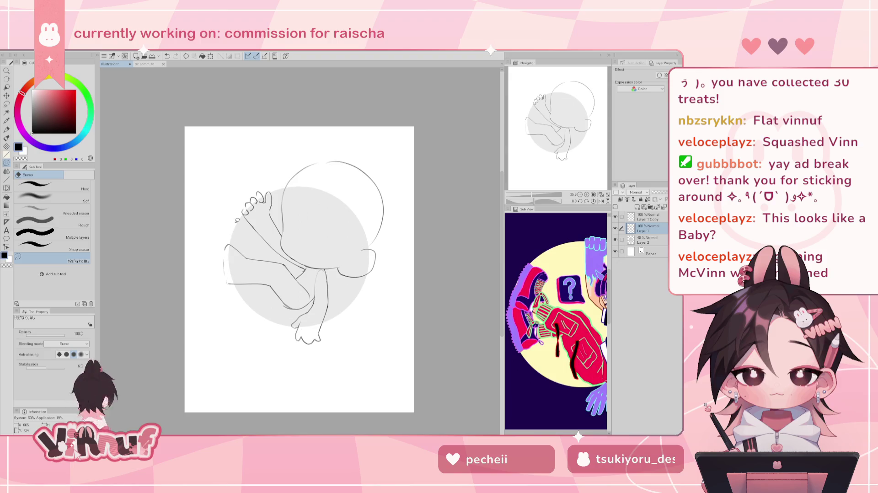
key("b")
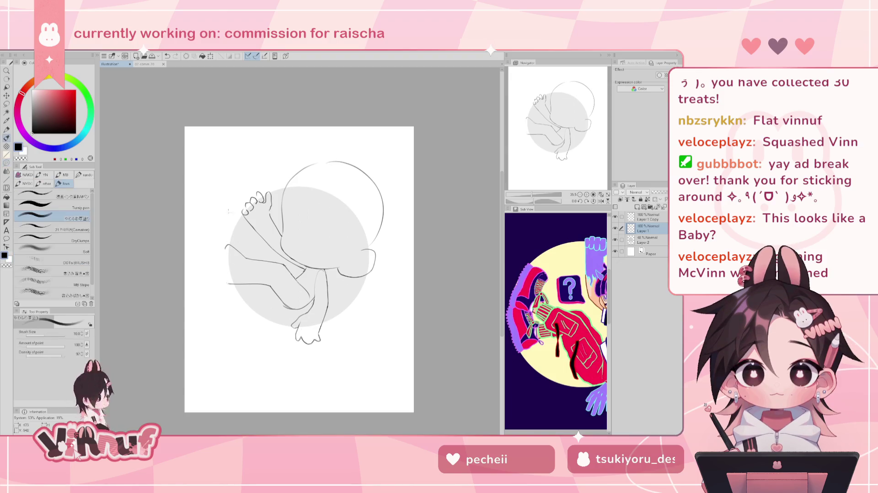
left_click_drag(225, 246, 223, 281)
key("ctrl+z")
key("ctrl+z")
Undo the trial strokes at the leg's bottom and flip the canvas to check proportions
key("ctrl+z")
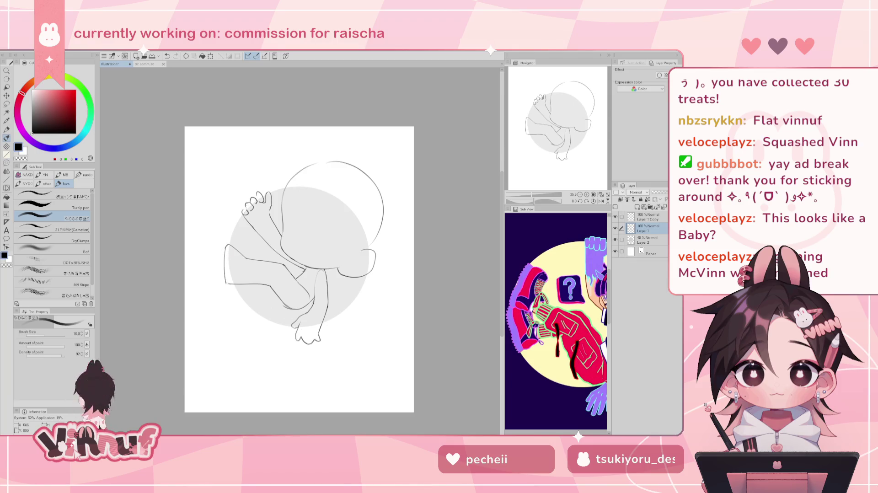
left_click_drag(229, 284, 245, 314)
key("ctrl+z")
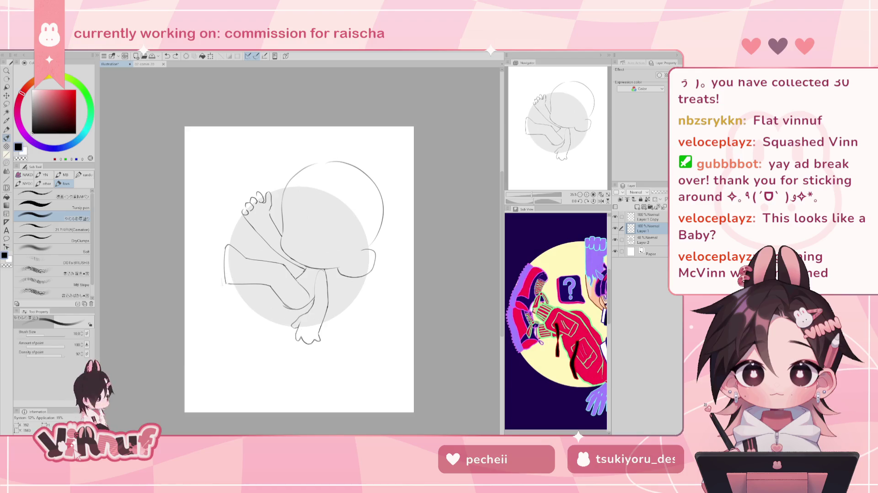
key("ctrl+z")
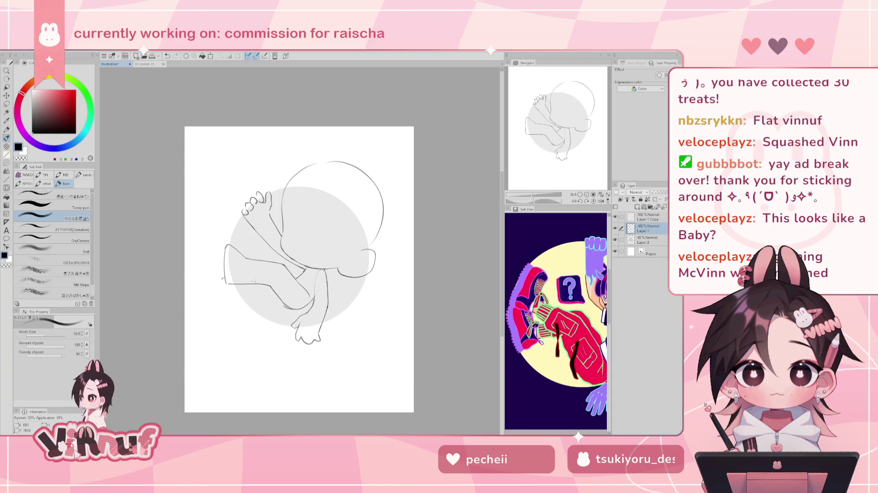
key("ctrl+z")
mouse_move(224, 286)
left_mouse_down()
mouse_move(237, 309)
mouse_move(268, 301)
left_mouse_up()
key("ctrl+z")
key("ctrl+z")
key("h")
key("h")
Select the raised foot and warp its toe outlines with an enlarged Liquify brush
key("j")
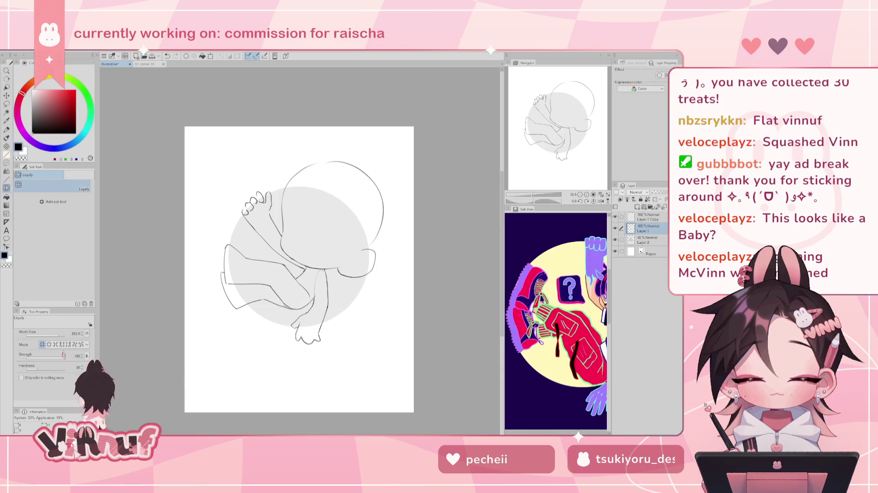
left_click_drag(63, 336, 64, 336)
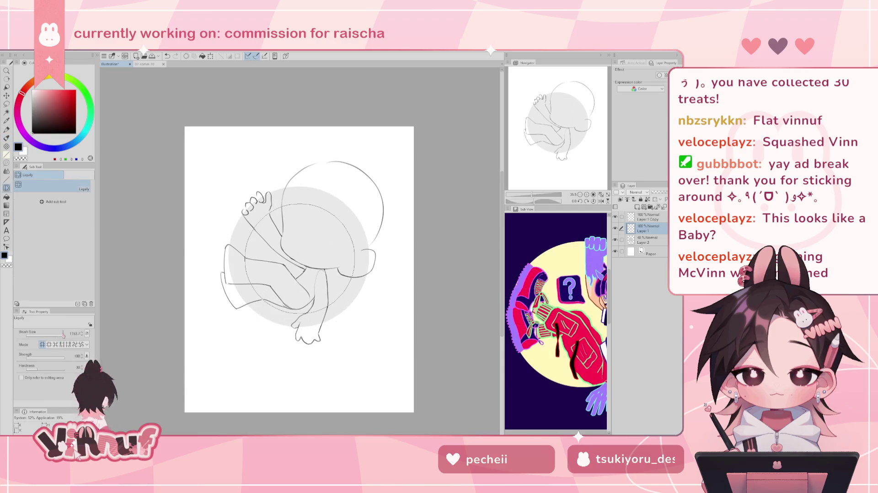
key("m")
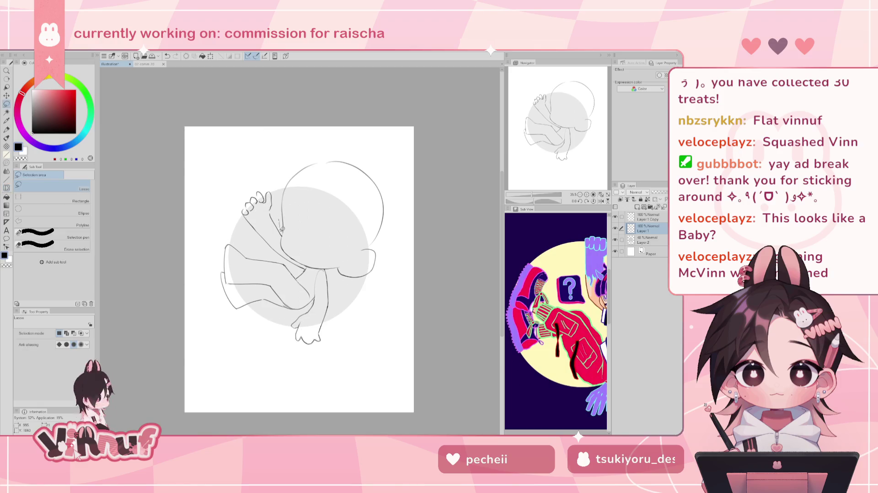
left_click_drag(272, 250, 279, 244)
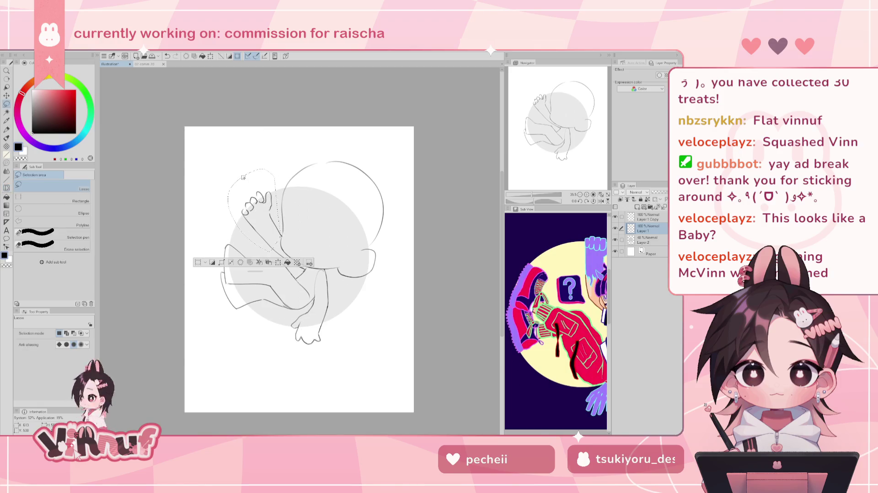
key("j")
left_click_drag(259, 227, 285, 220)
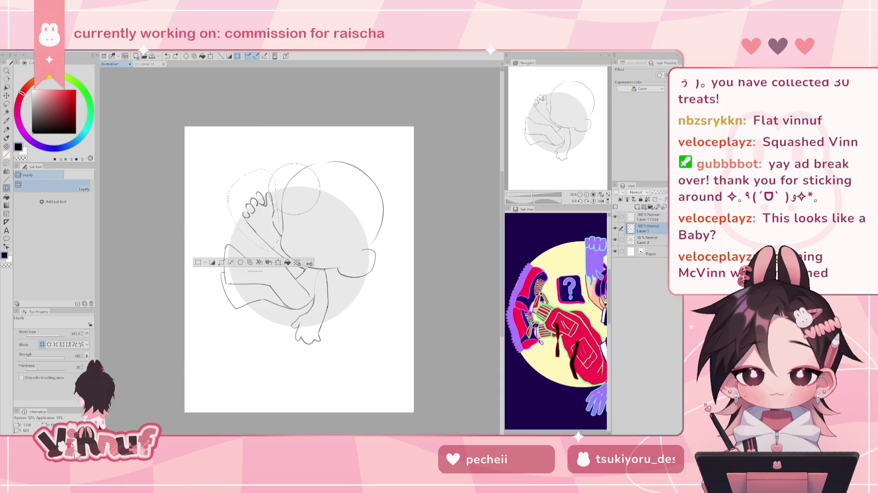
Set the Liquify brush to about 207, nudge the foot lines, and deselect
left_click(57, 336)
left_click_drag(56, 336, 58, 335)
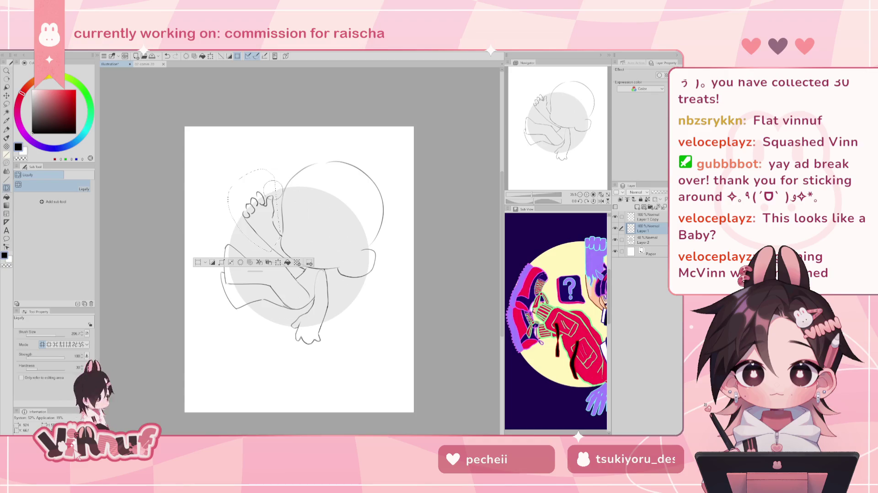
mouse_move(271, 189)
left_mouse_down()
mouse_move(276, 200)
mouse_move(262, 219)
left_mouse_up()
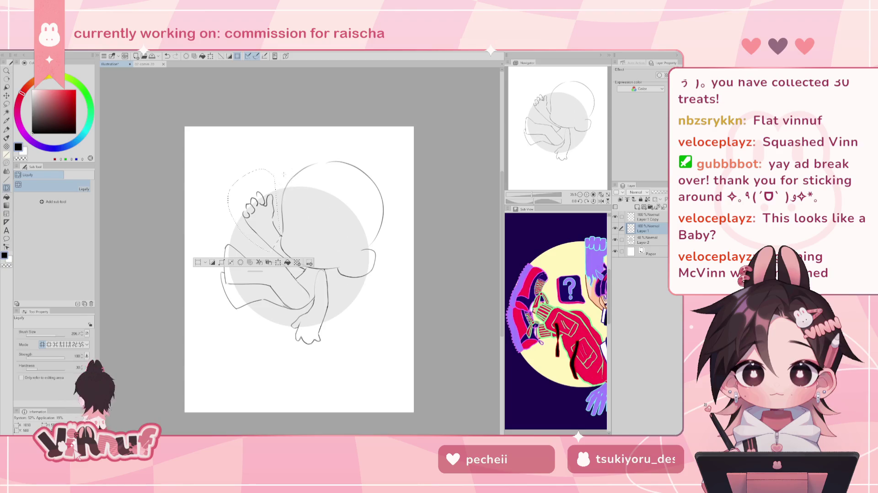
key("ctrl+d")
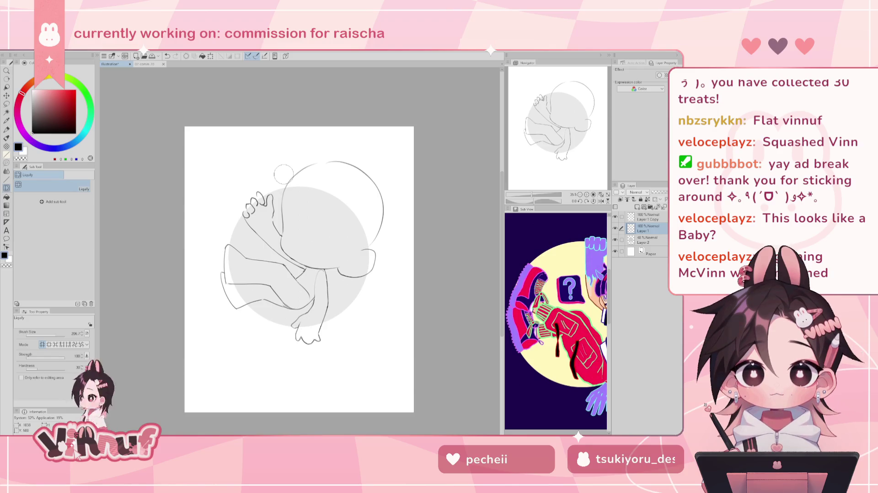
Try a liquify push near the feet with a size-334 brush, compare, then undo it
left_click_drag(65, 337, 70, 337)
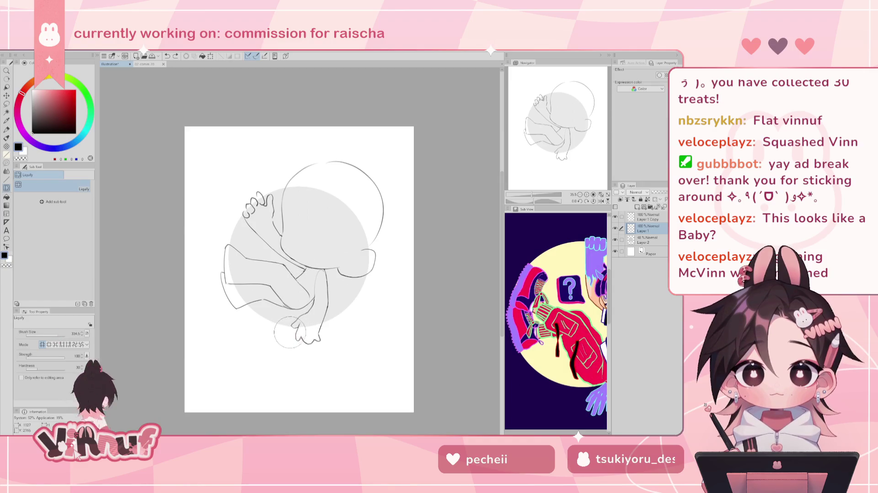
left_click_drag(289, 332, 297, 345)
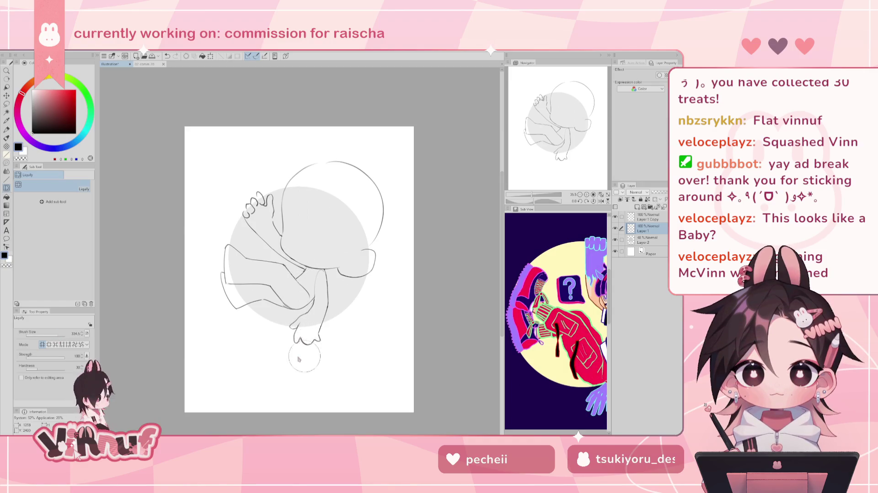
key("ctrl+z")
key("ctrl+y")
key("ctrl+z")
key("ctrl+y")
key("ctrl+z")
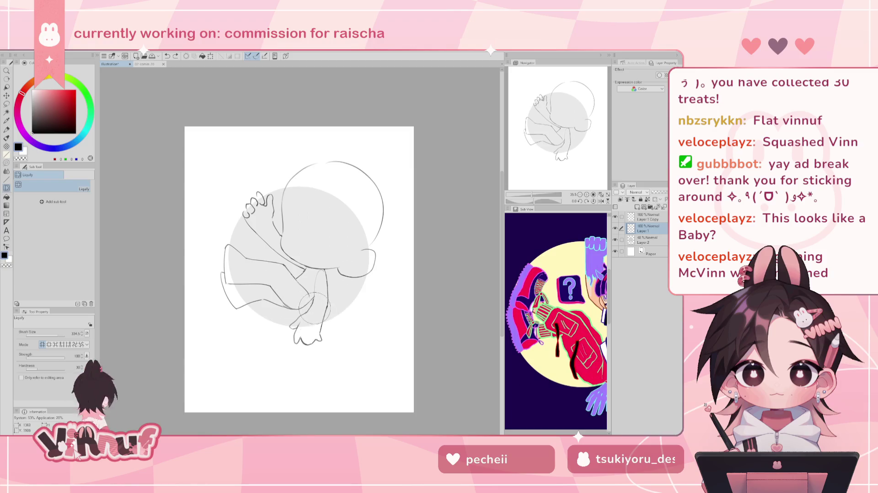
Add a tiny mark on the leg, mirror the view, and view the finished chibi document
key("e")
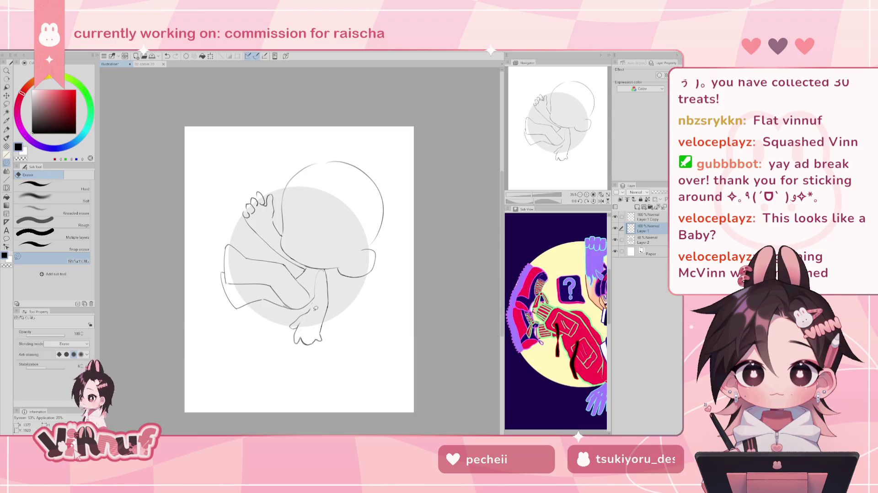
key("b")
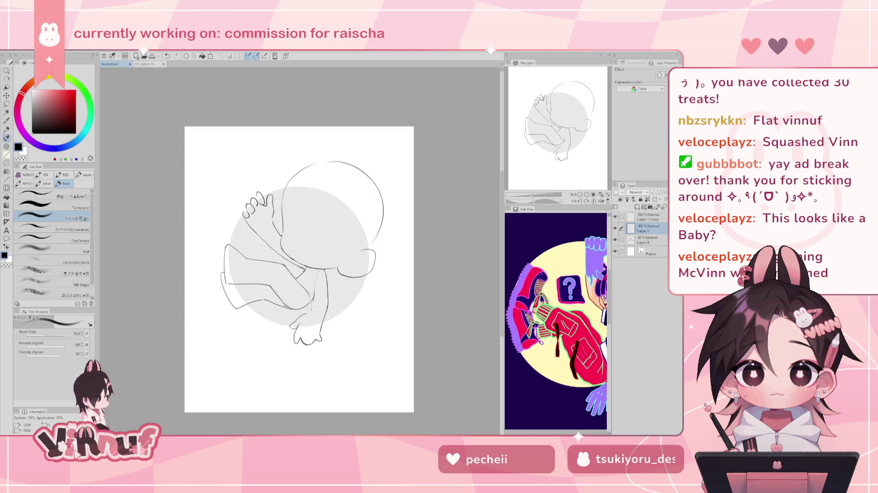
left_click_drag(314, 305, 312, 302)
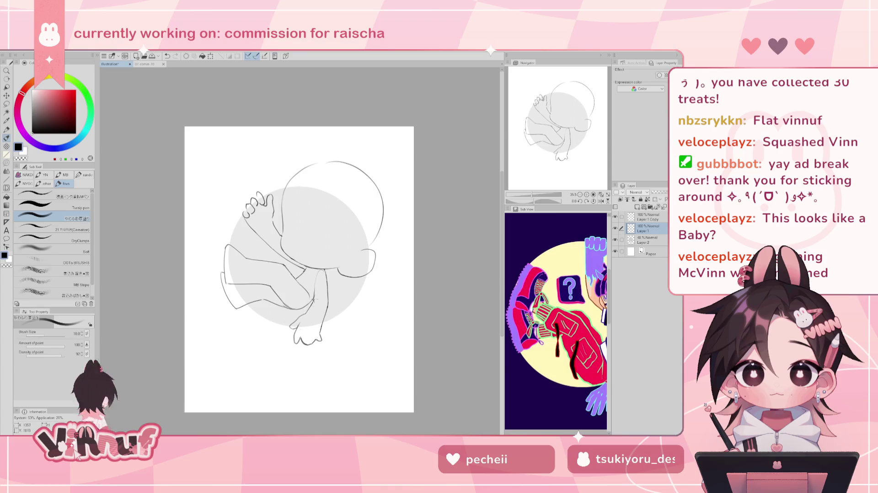
key("e")
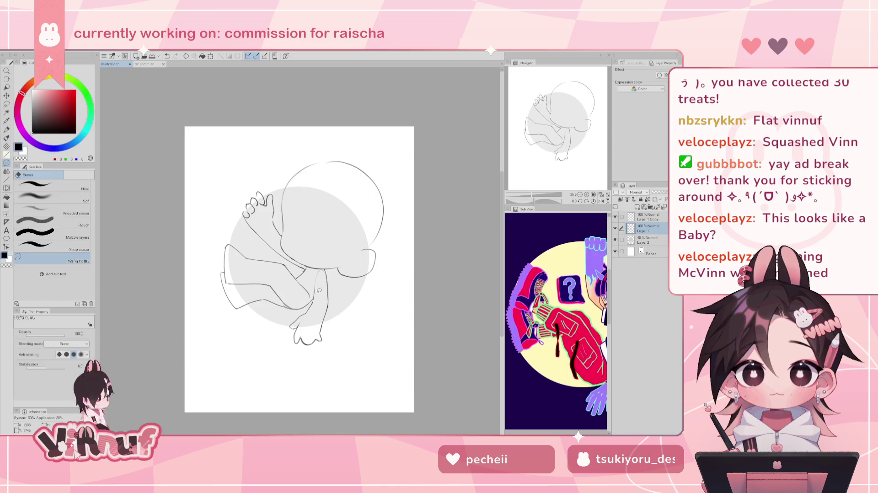
key("h")
key("h")
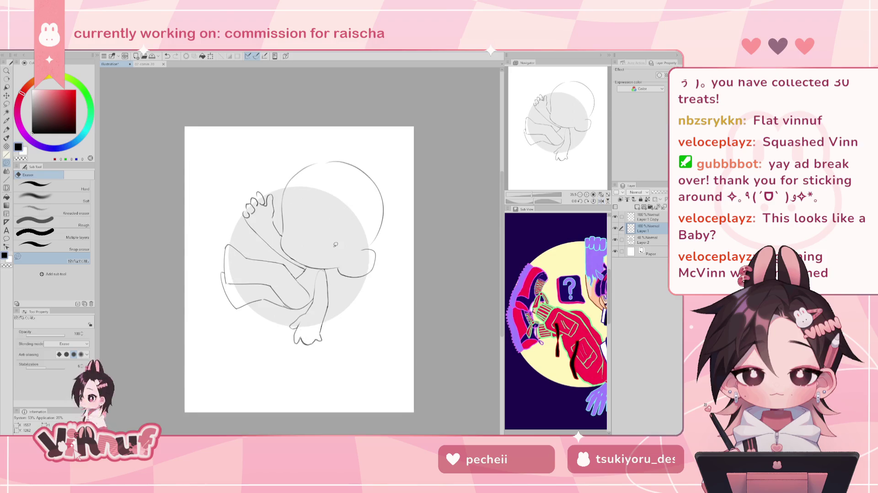
left_click(148, 64)
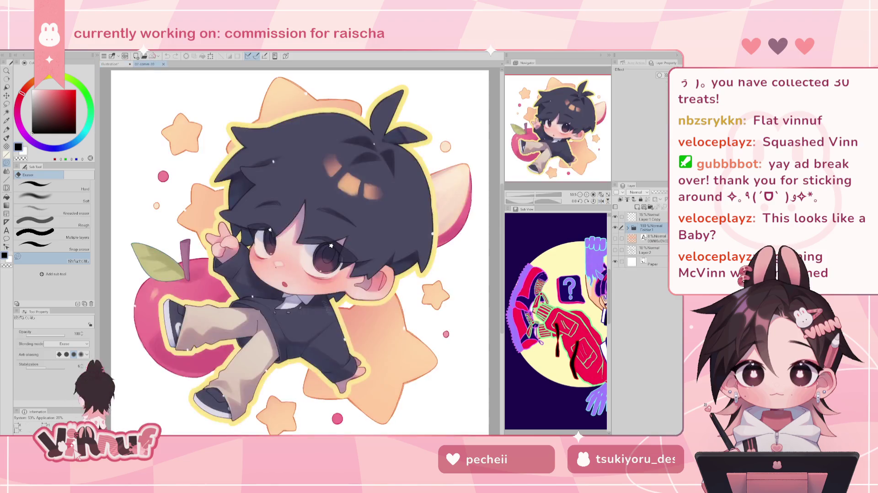
Back on the sketch, compare with Layer 1 hidden, delete Layer 1 Copy, and zoom out to the full page
left_click(109, 64)
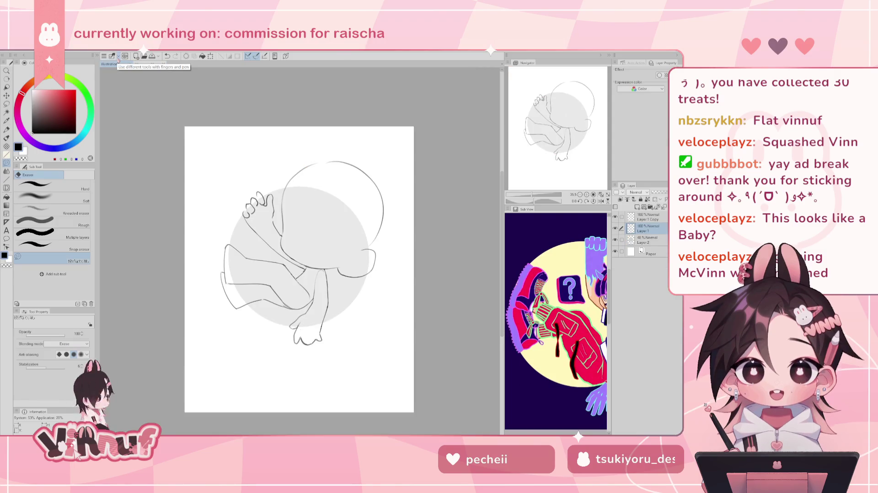
left_click(615, 229)
left_click(615, 228)
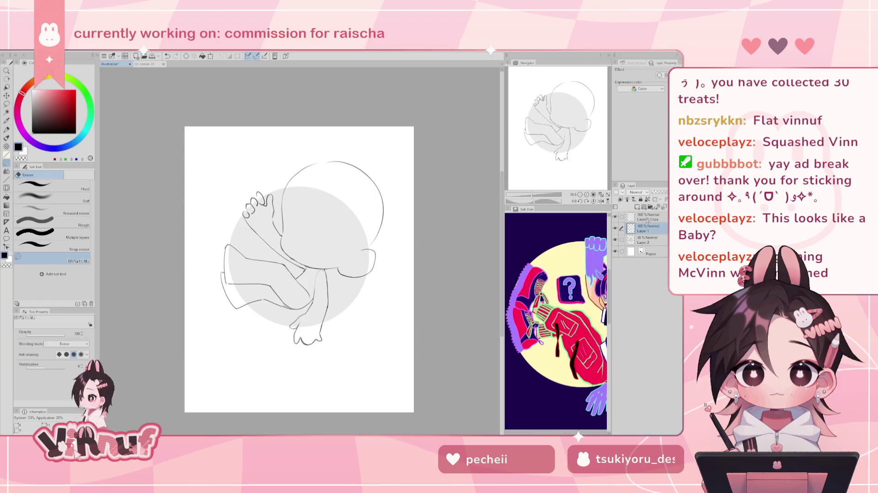
left_click_drag(647, 220, 658, 207)
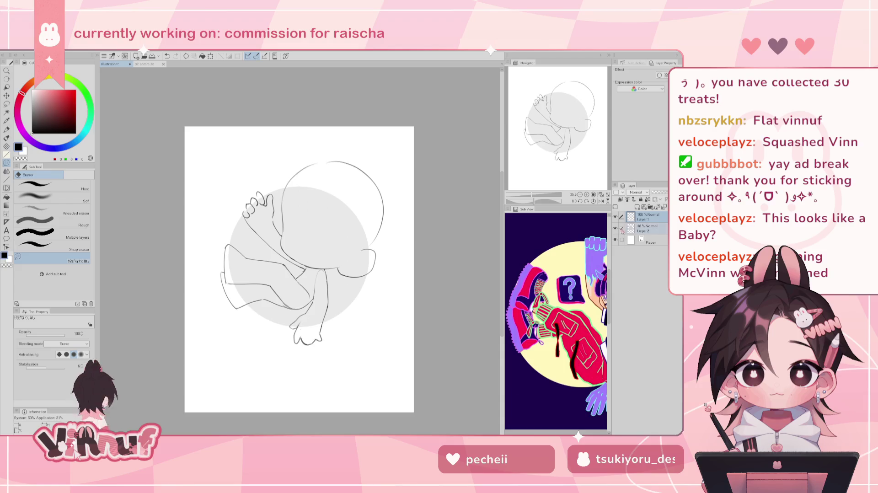
left_click_drag(534, 200, 528, 200)
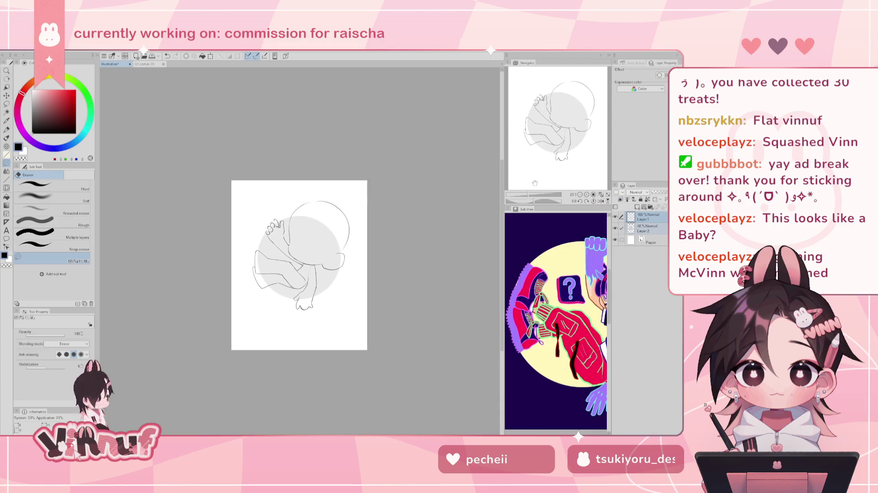
scroll(574, 336, "down", 3)
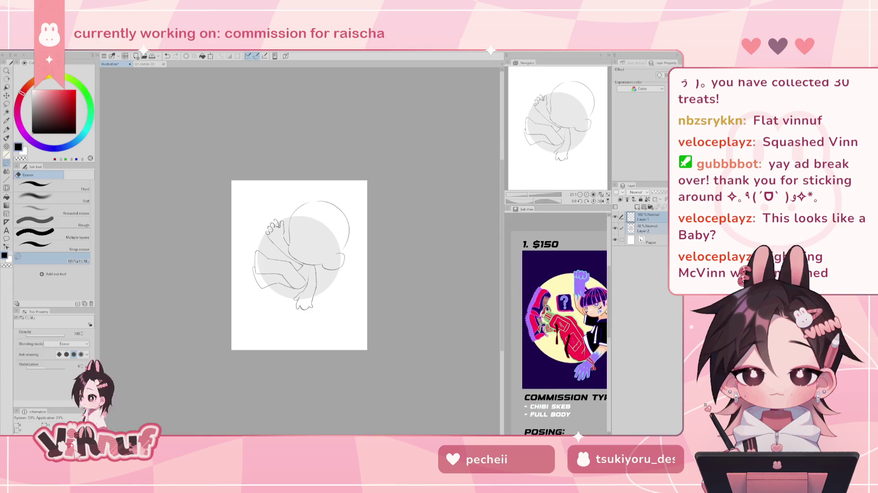
scroll(575, 336, "up", 1)
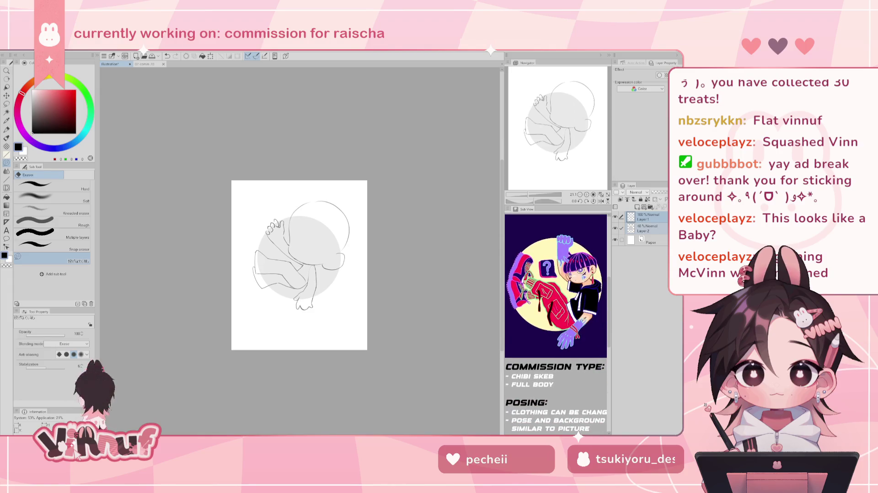
Free-transform the figure, rotating it about 12° clockwise and scaling it up slightly, then apply
key("ctrl+t")
mouse_move(359, 143)
left_mouse_down()
mouse_move(381, 158)
mouse_move(415, 148)
mouse_move(403, 157)
left_mouse_up()
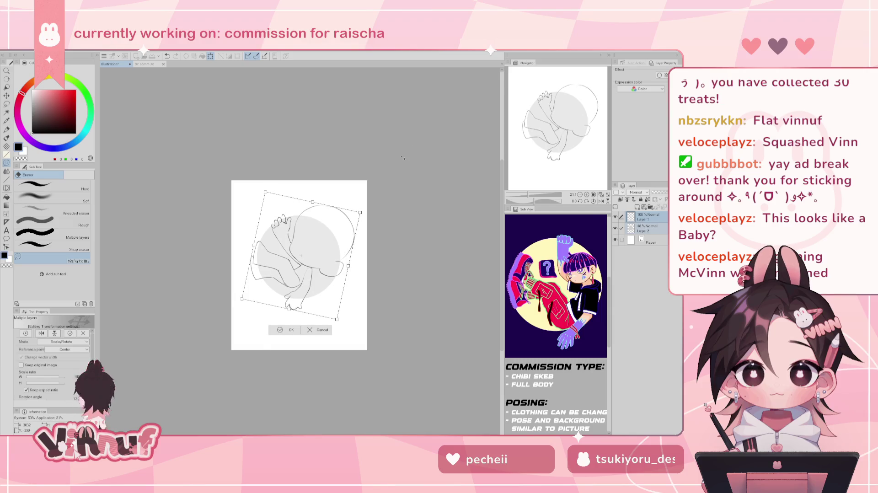
left_click_drag(294, 322, 288, 341)
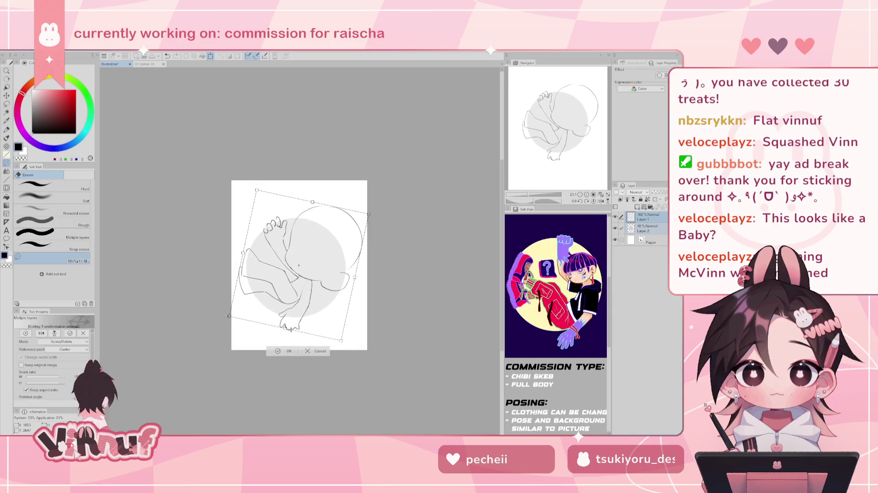
left_click_drag(368, 214, 364, 217)
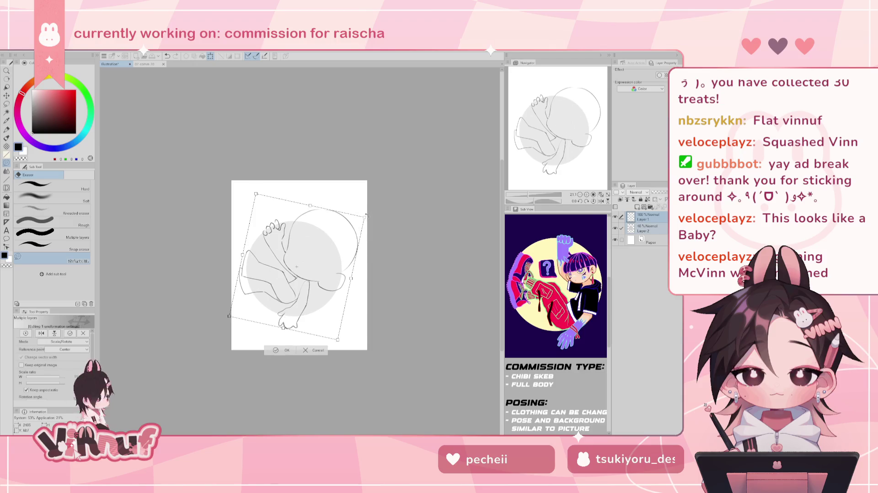
left_click_drag(348, 293, 335, 295)
left_click_drag(368, 176, 370, 180)
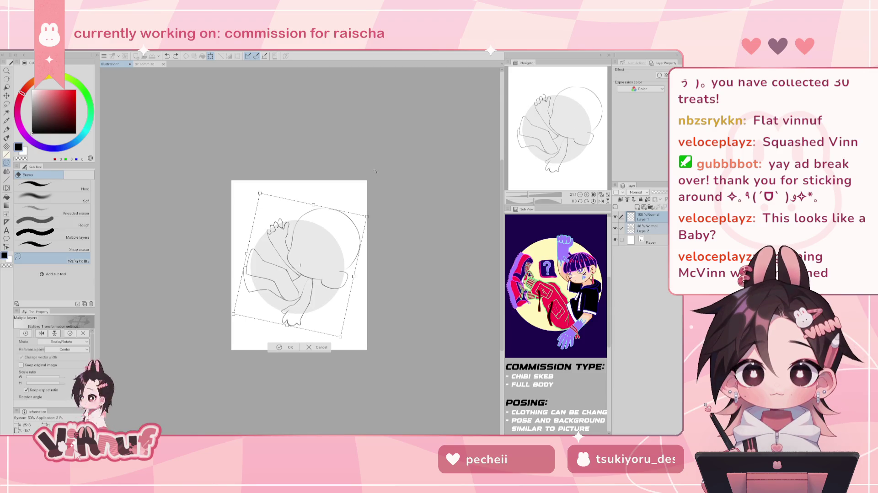
left_click(293, 346)
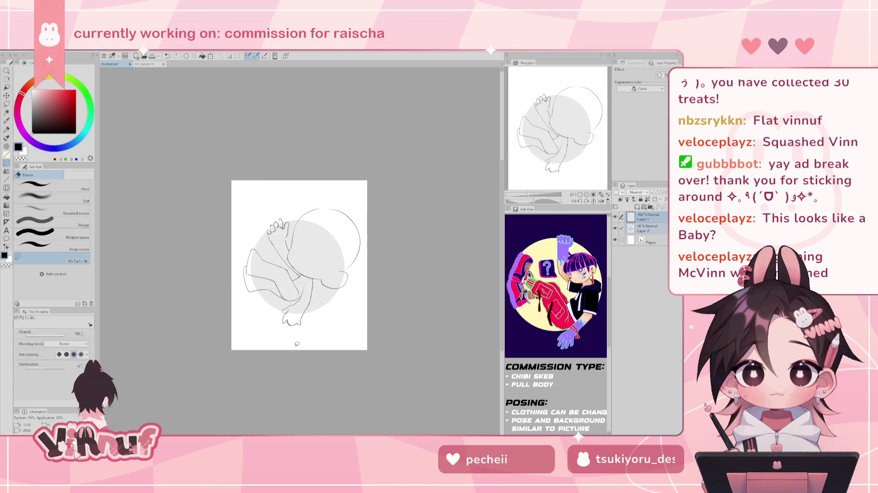
Add a new Layer 3 above Layer 2 and rotate the canvas view about 25° counter-clockwise
scroll(299, 265, "up", 2)
left_click(647, 230)
left_click(646, 220)
key("ctrl+shift+n")
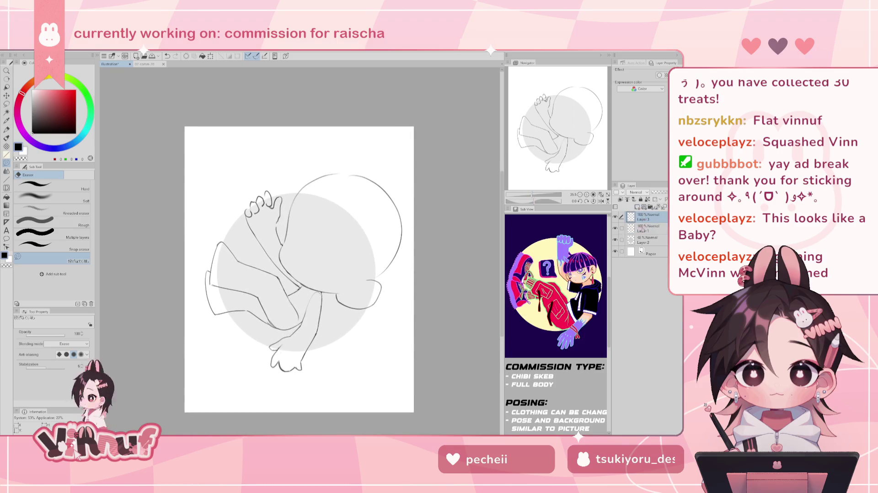
key("b")
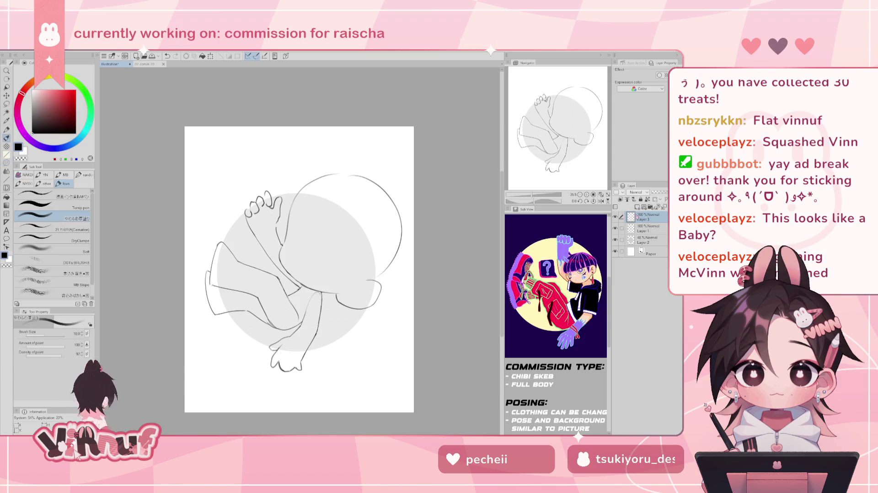
scroll(556, 302, "up", 2)
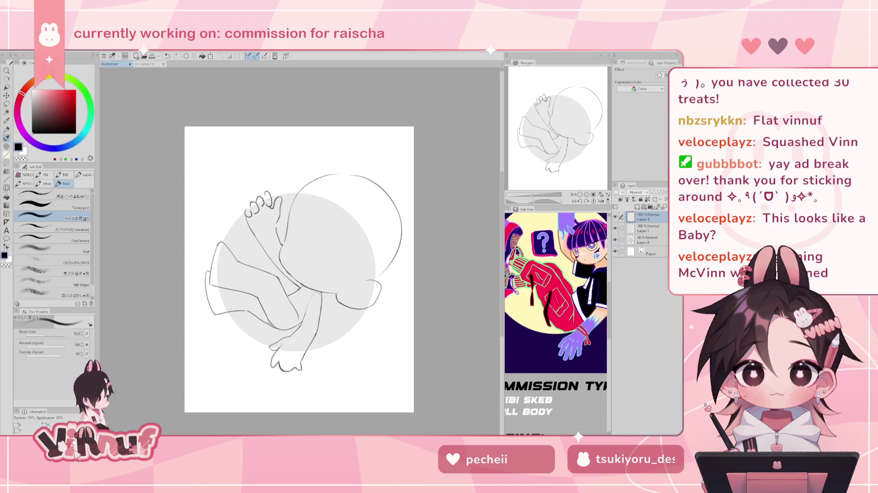
scroll(556, 301, "up", 2)
scroll(555, 302, "up", 2)
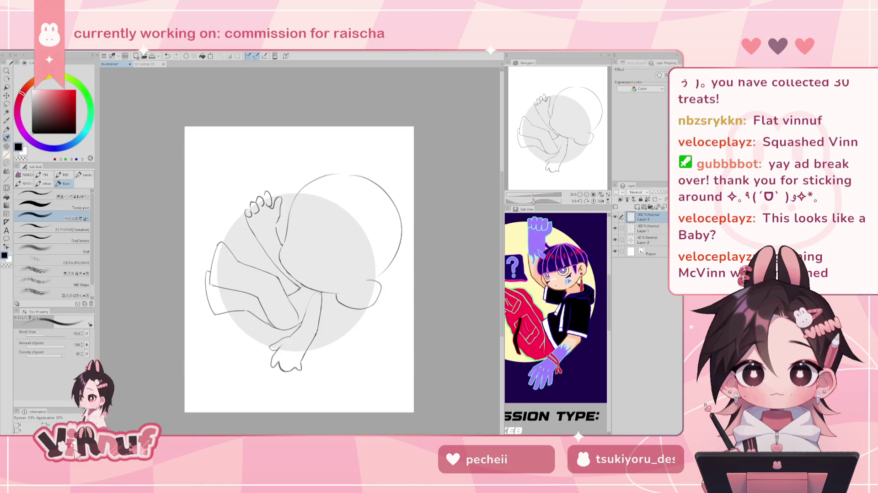
left_click_drag(532, 201, 539, 188)
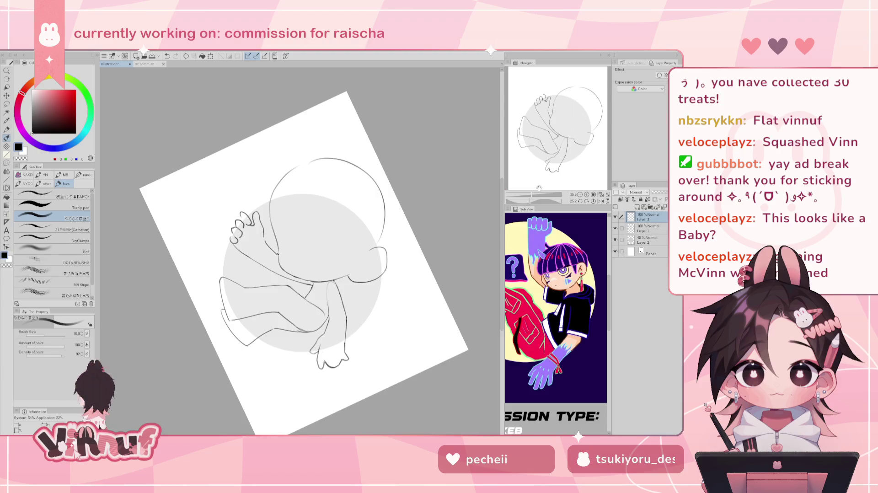
Lasso the head on Layer 1, liquify it at size 2000 pushing the right in and top up, then select Layer 3
left_click(650, 228)
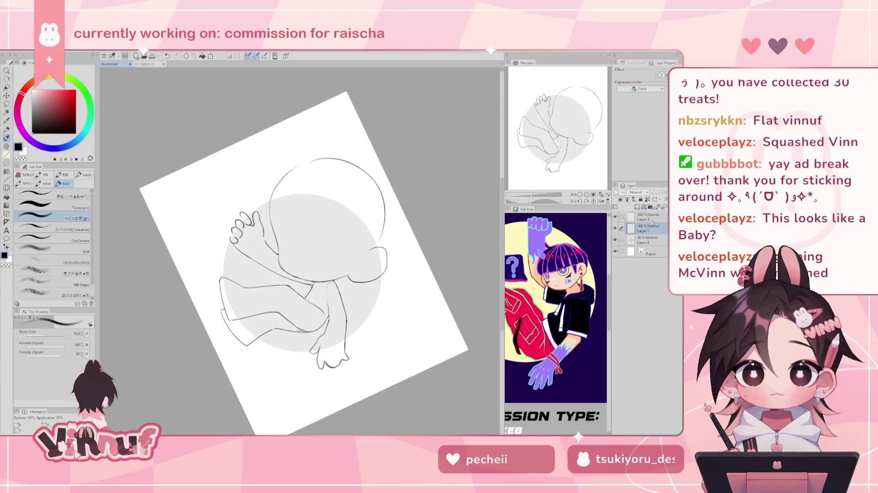
key("m")
mouse_move(284, 258)
left_mouse_down()
mouse_move(408, 227)
mouse_move(366, 246)
left_mouse_up()
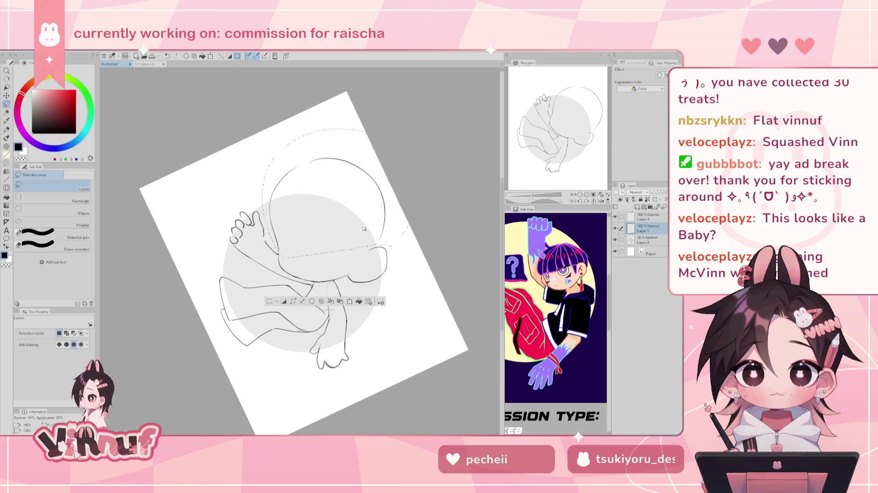
key("j")
left_click_drag(359, 196, 457, 192, "ctrl+alt")
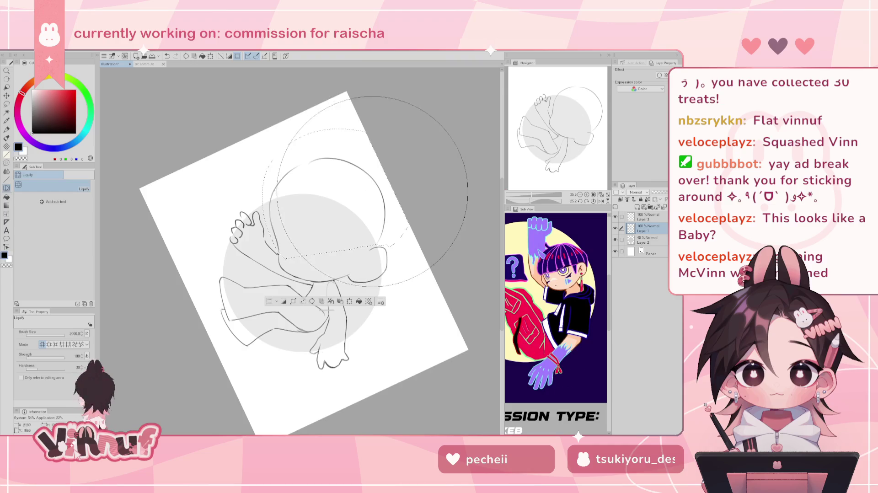
left_click_drag(362, 191, 251, 121)
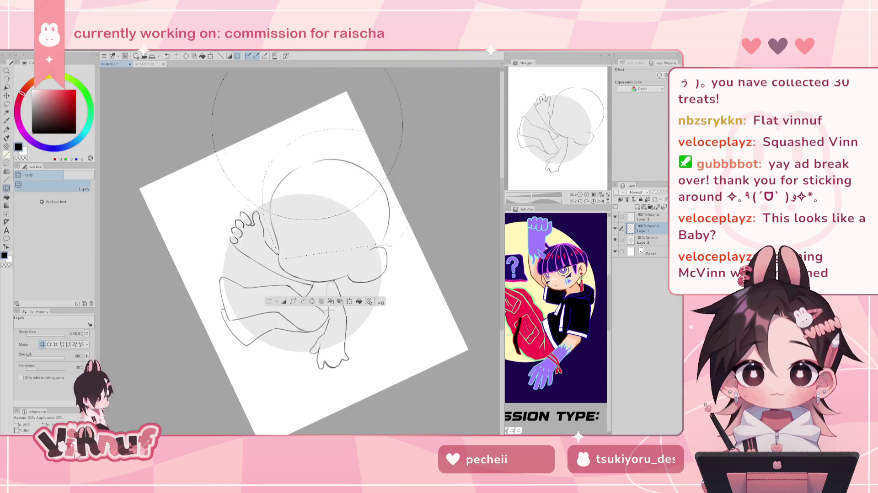
left_click_drag(251, 119, 329, 139)
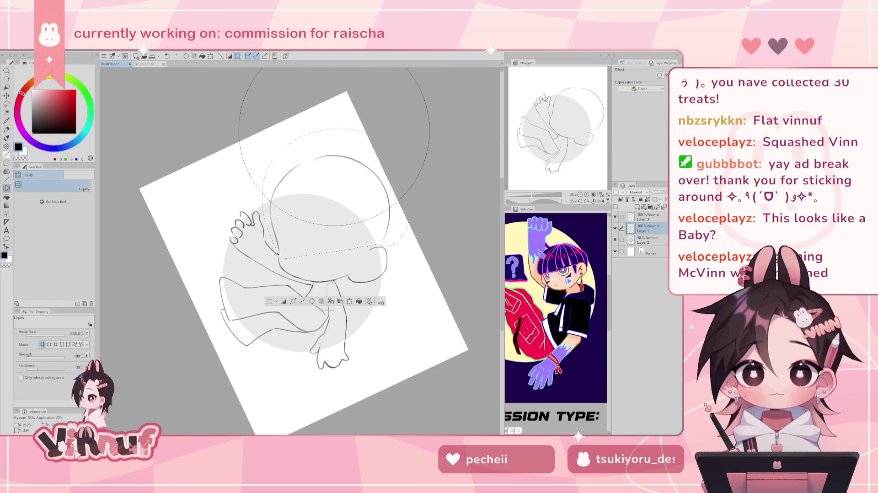
key("ctrl+d")
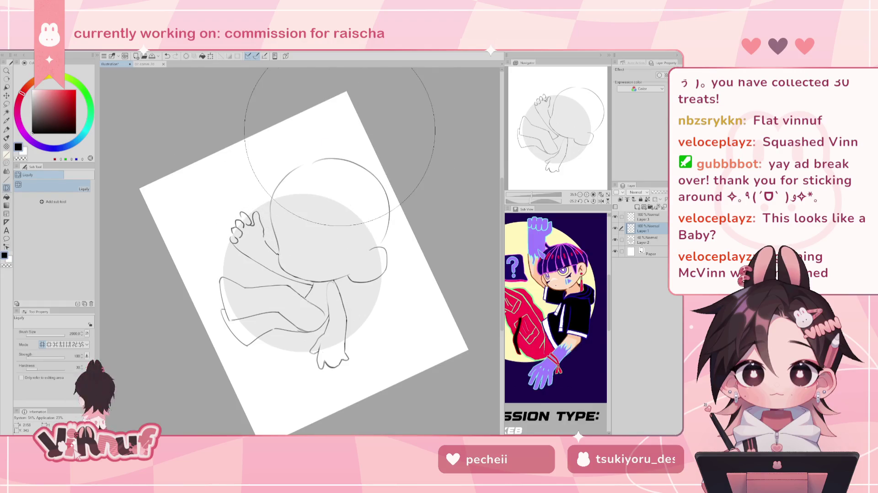
key("b")
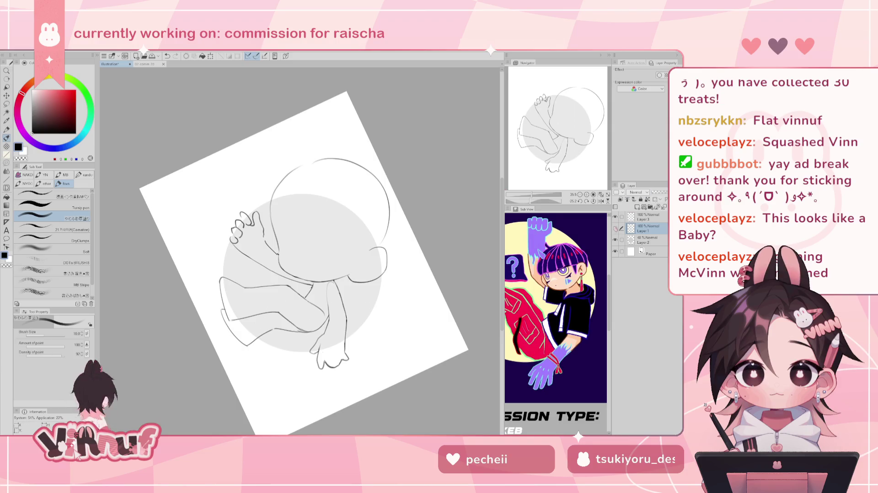
left_click(649, 217)
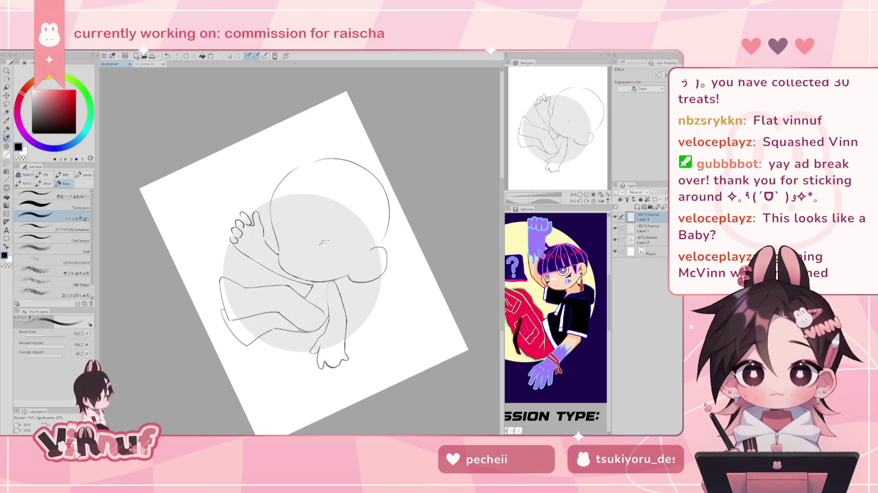
Reset the canvas rotation and flip the view horizontally, testing and undoing two short face strokes
mouse_move(319, 243)
left_mouse_down()
mouse_move(351, 237)
mouse_move(325, 238)
left_mouse_up()
key("ctrl+z")
key("ctrl+z")
key("ctrl+z")
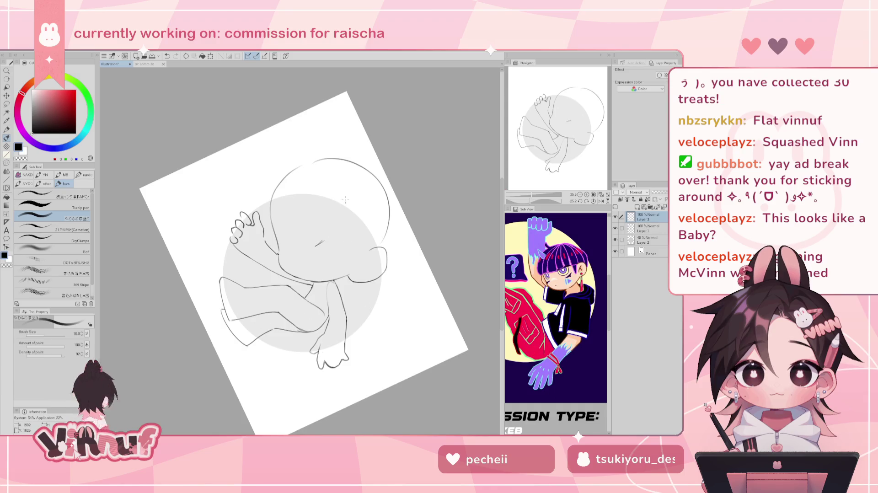
left_click(594, 202)
left_click(601, 201)
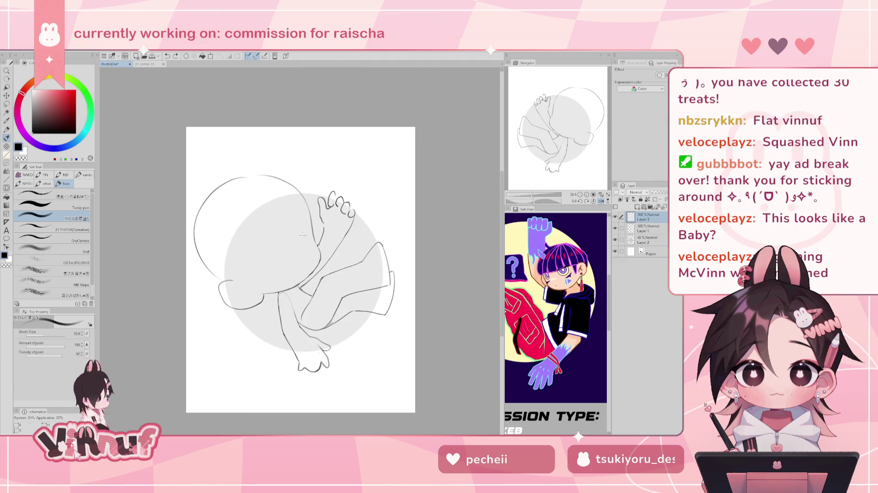
key("h")
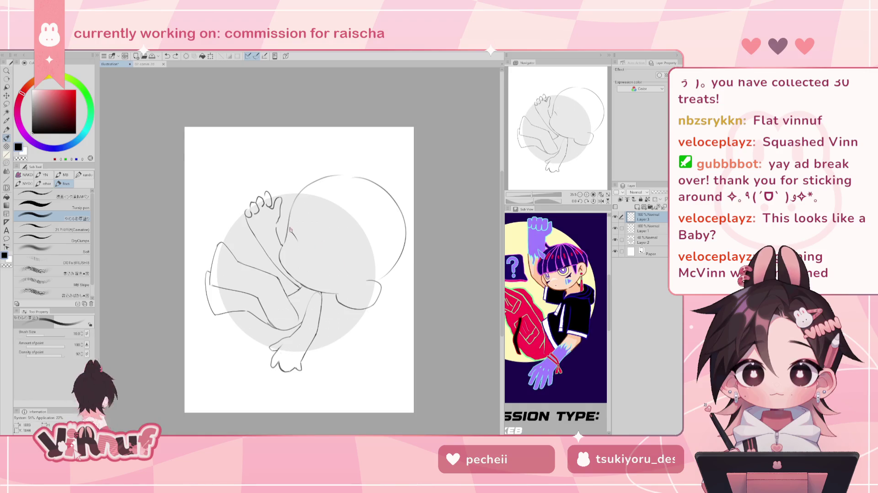
left_click_drag(286, 226, 283, 235)
key("ctrl+z")
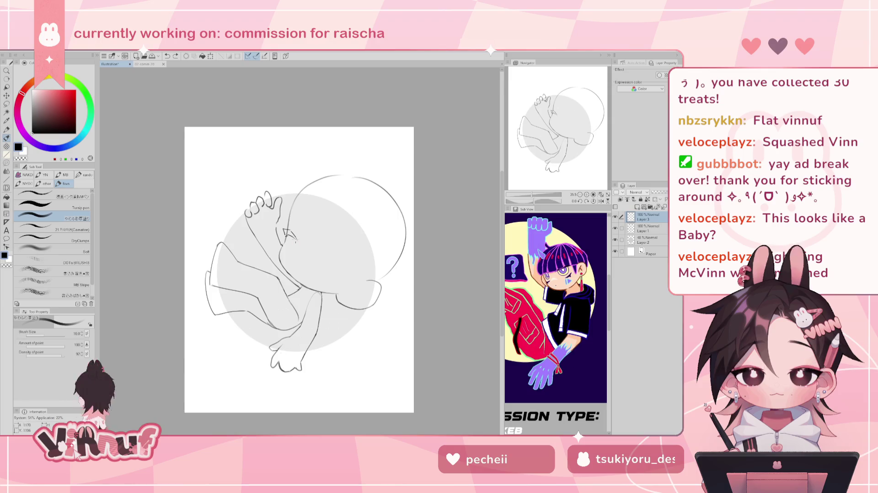
Draw the eye oval on Layer 3, redrawing it slightly bolder after undoing earlier attempts
key("ctrl+z")
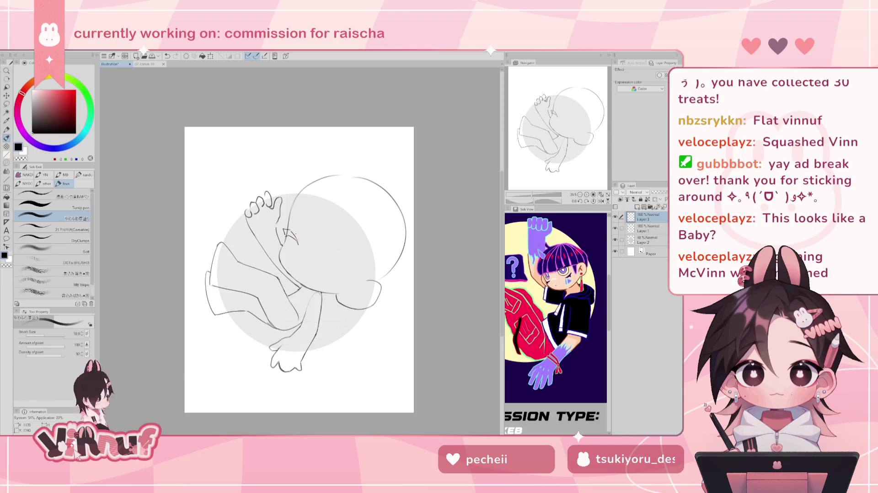
key("ctrl+z")
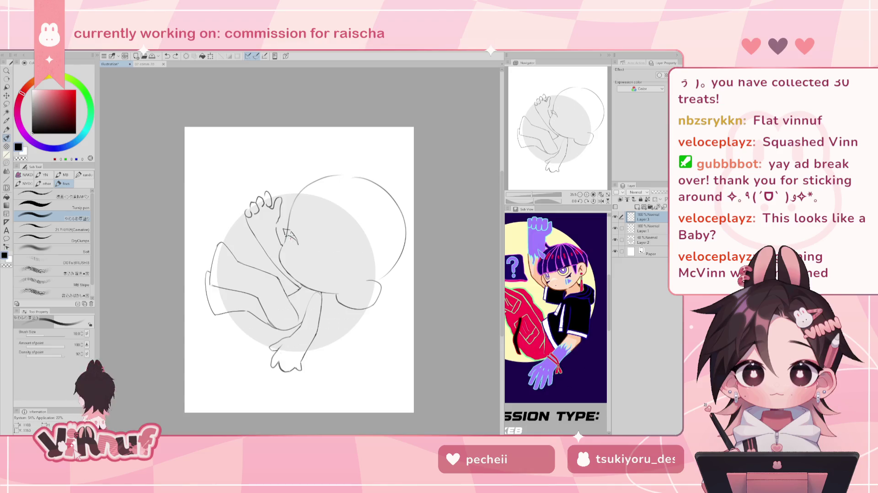
left_click_drag(290, 242, 298, 258)
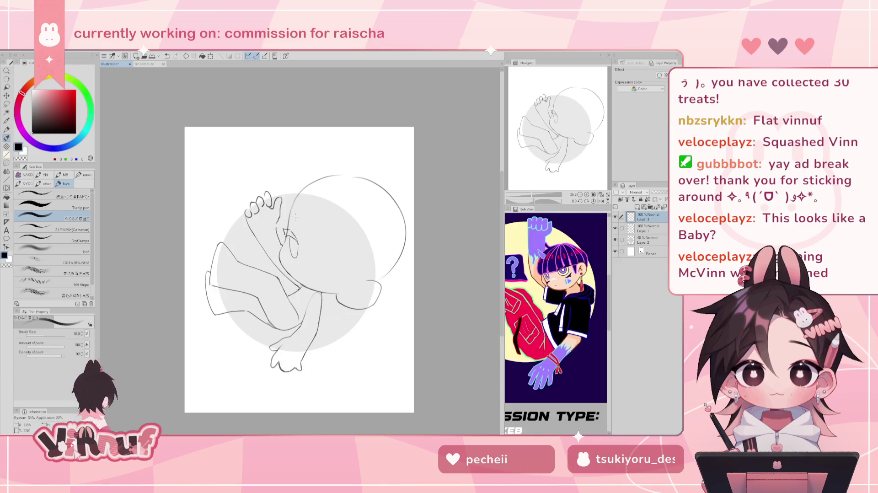
key("ctrl+z")
left_click_drag(291, 229, 288, 256)
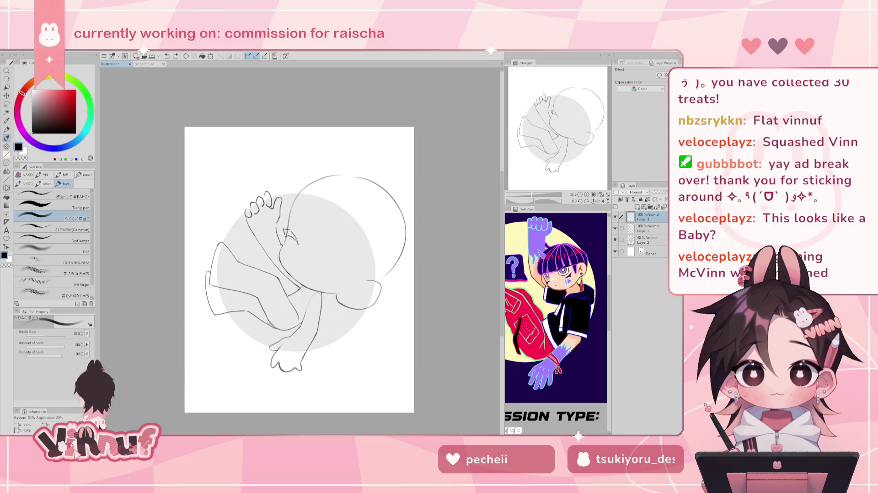
key("ctrl+z")
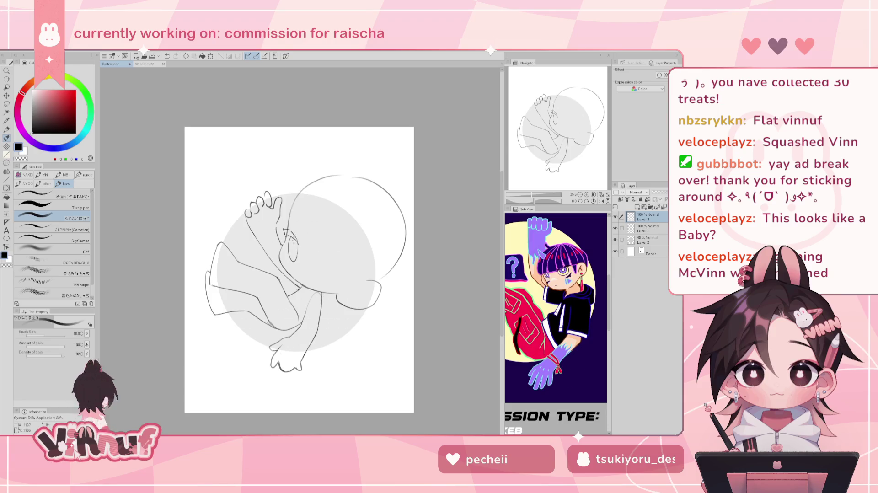
left_click_drag(294, 238, 298, 246)
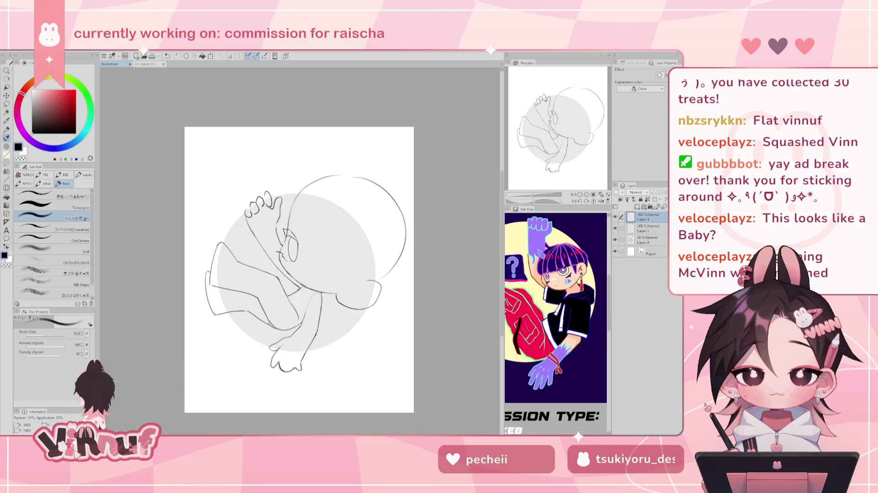
Add small marks and a short stroke around the eye, checking the finished reference illustration
left_click(282, 255, "ctrl+shift")
left_click(283, 253, "ctrl+shift")
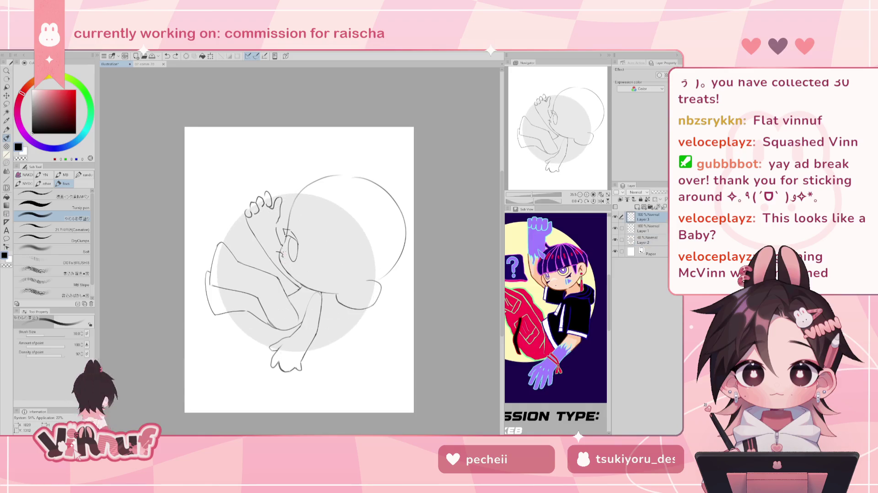
left_click_drag(283, 251, 283, 254)
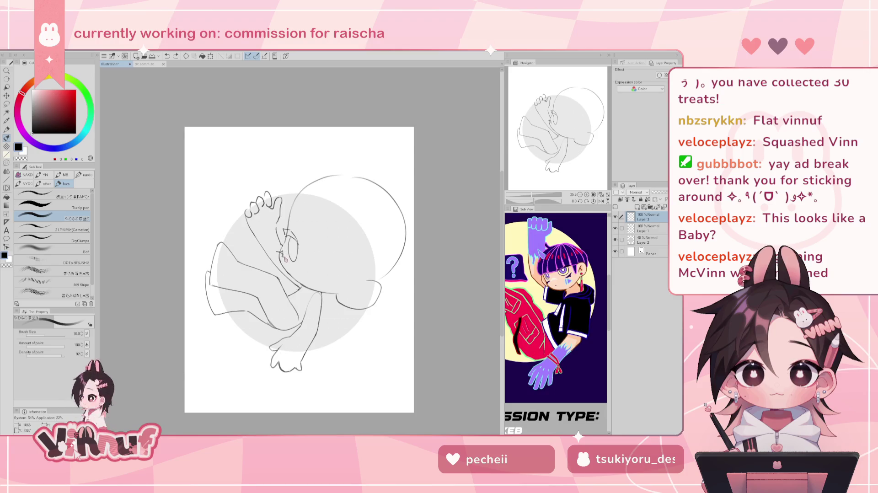
key("ctrl+z")
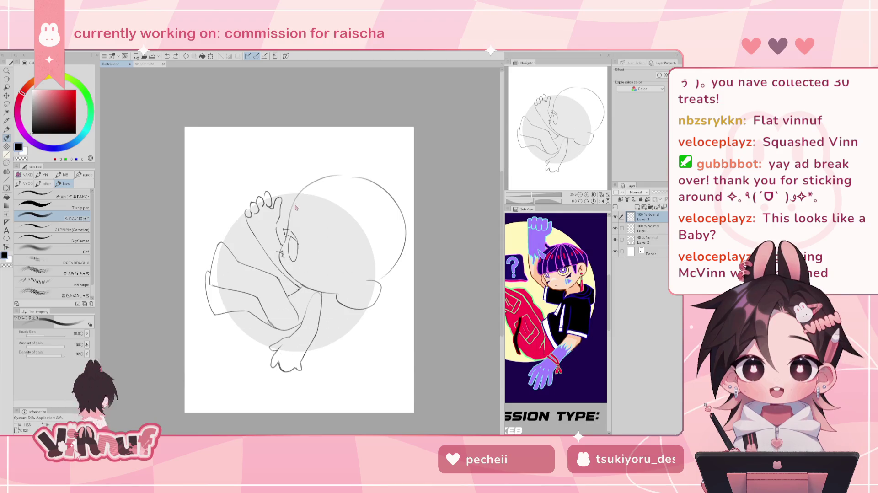
left_click(157, 64)
left_click(112, 64)
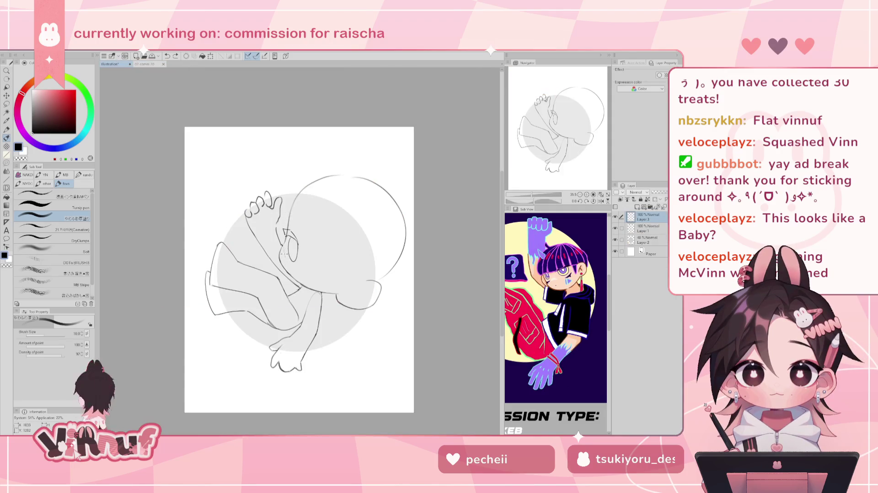
key("ctrl+z")
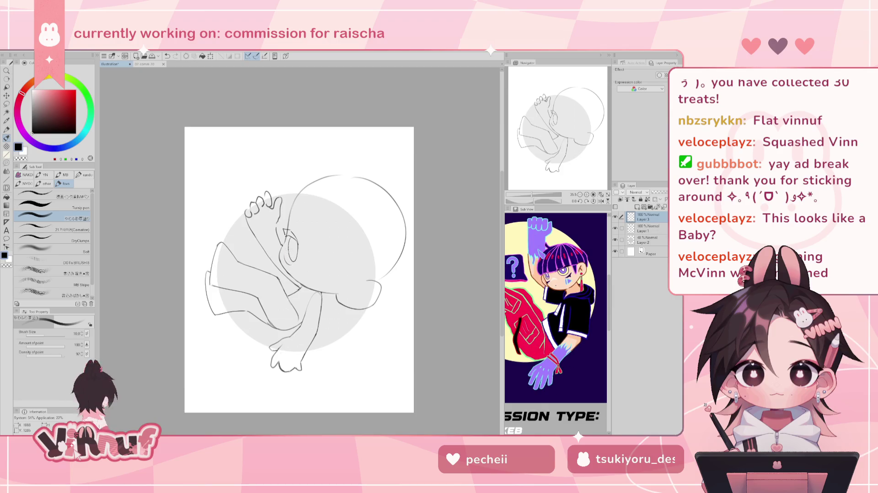
left_click(293, 263)
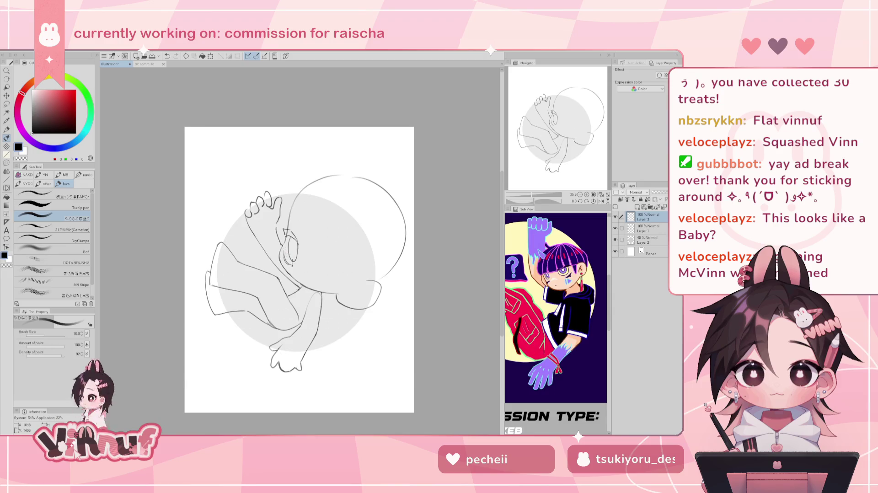
left_click_drag(287, 258, 293, 259)
left_click_drag(321, 252, 351, 269)
Liquify the face, eye and arm lines down and to the right, then try and undo a curved eye line
key("j")
left_click_drag(348, 272, 398, 301)
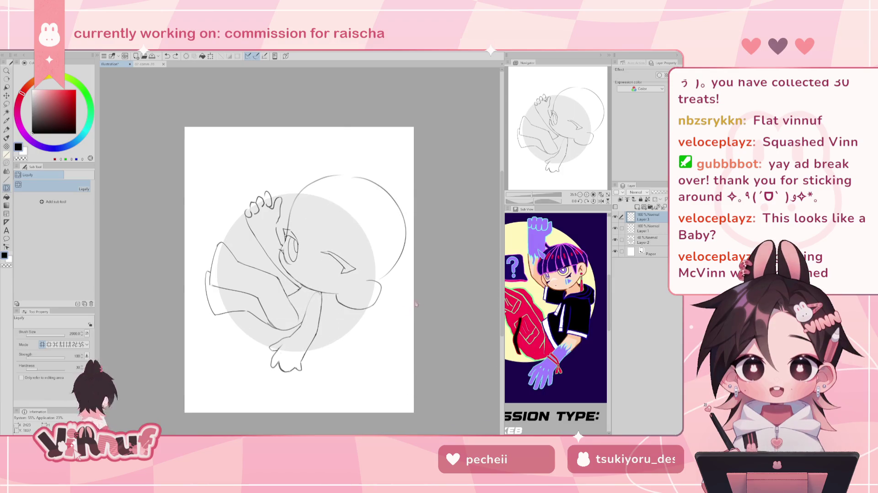
left_click_drag(398, 301, 411, 312)
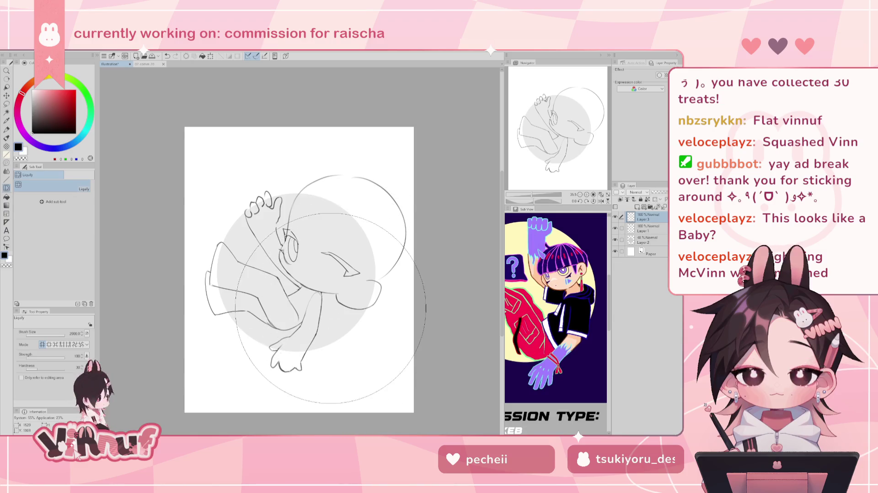
key("b")
mouse_move(331, 257)
left_mouse_down()
mouse_move(326, 277)
mouse_move(338, 282)
left_mouse_up()
key("ctrl+z")
key("ctrl+z")
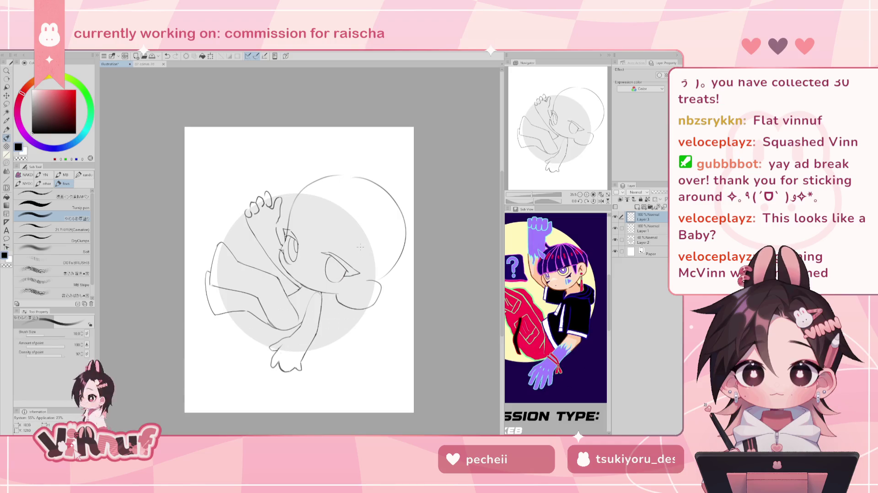
In the mirrored view, liquify the cheek linework upward, then flip the view back
key("h")
key("ctrl+z")
key("ctrl+y")
key("ctrl+z")
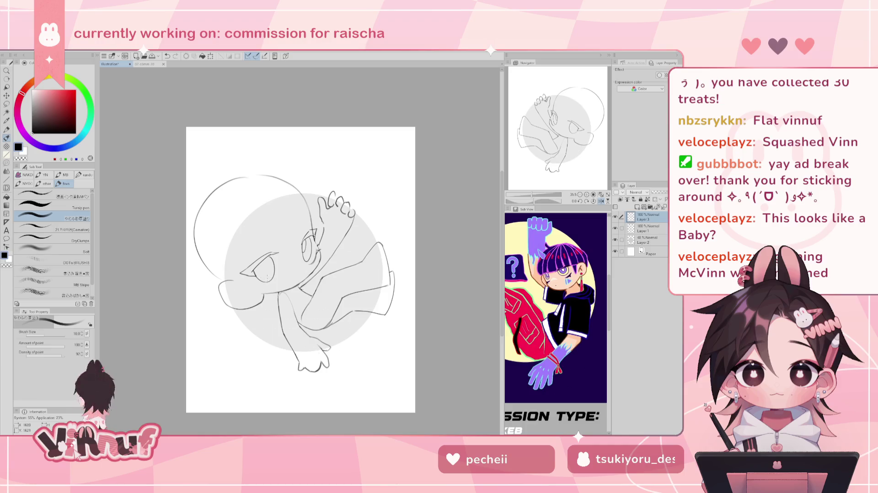
key("j")
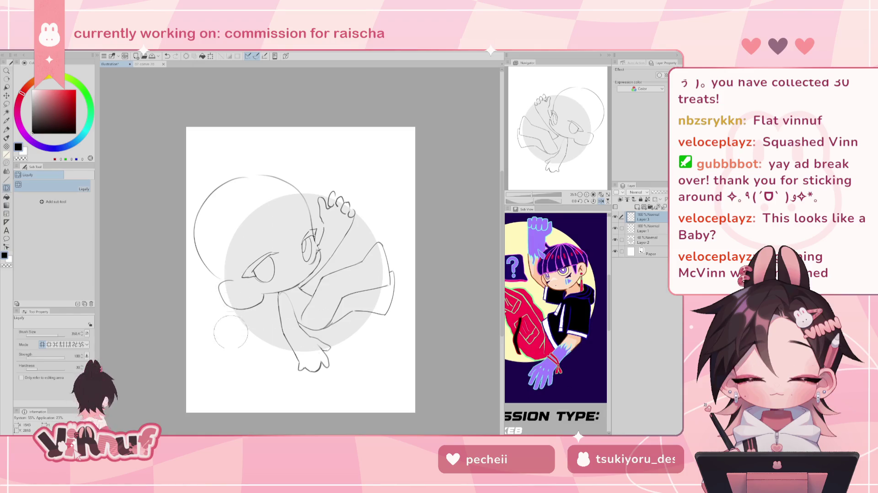
key("ctrl+z")
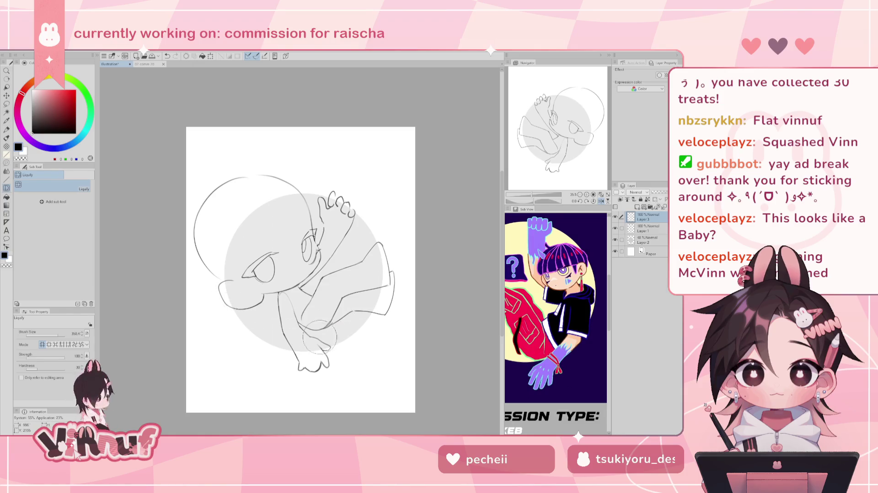
left_click_drag(276, 279, 274, 242)
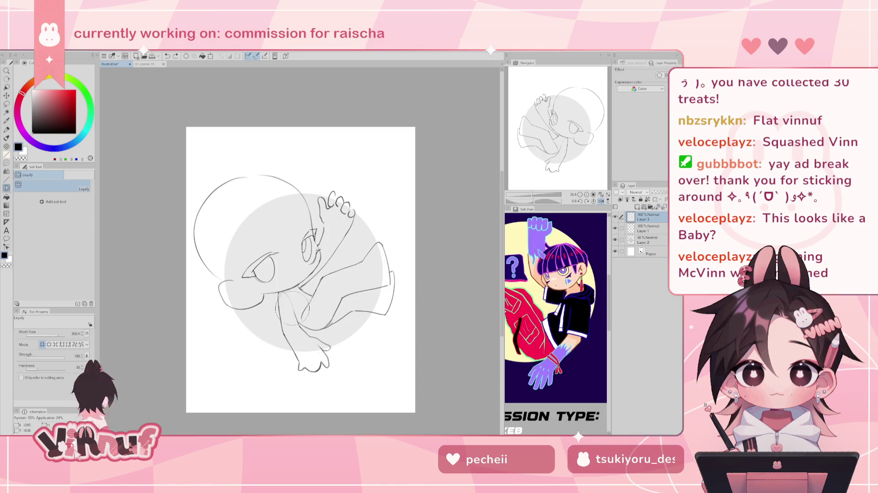
key("h")
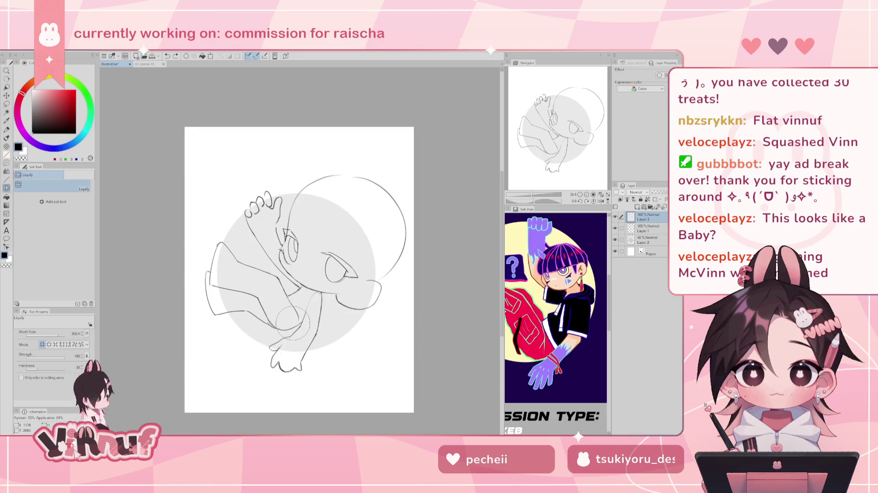
key("b")
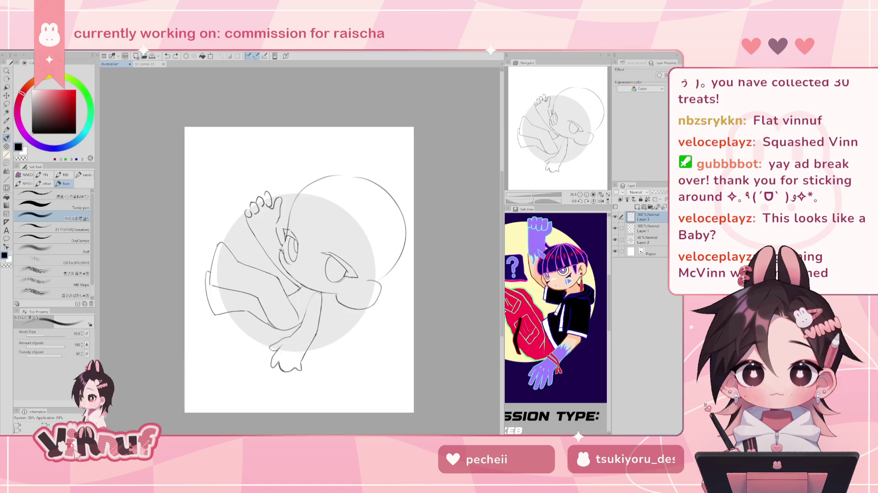